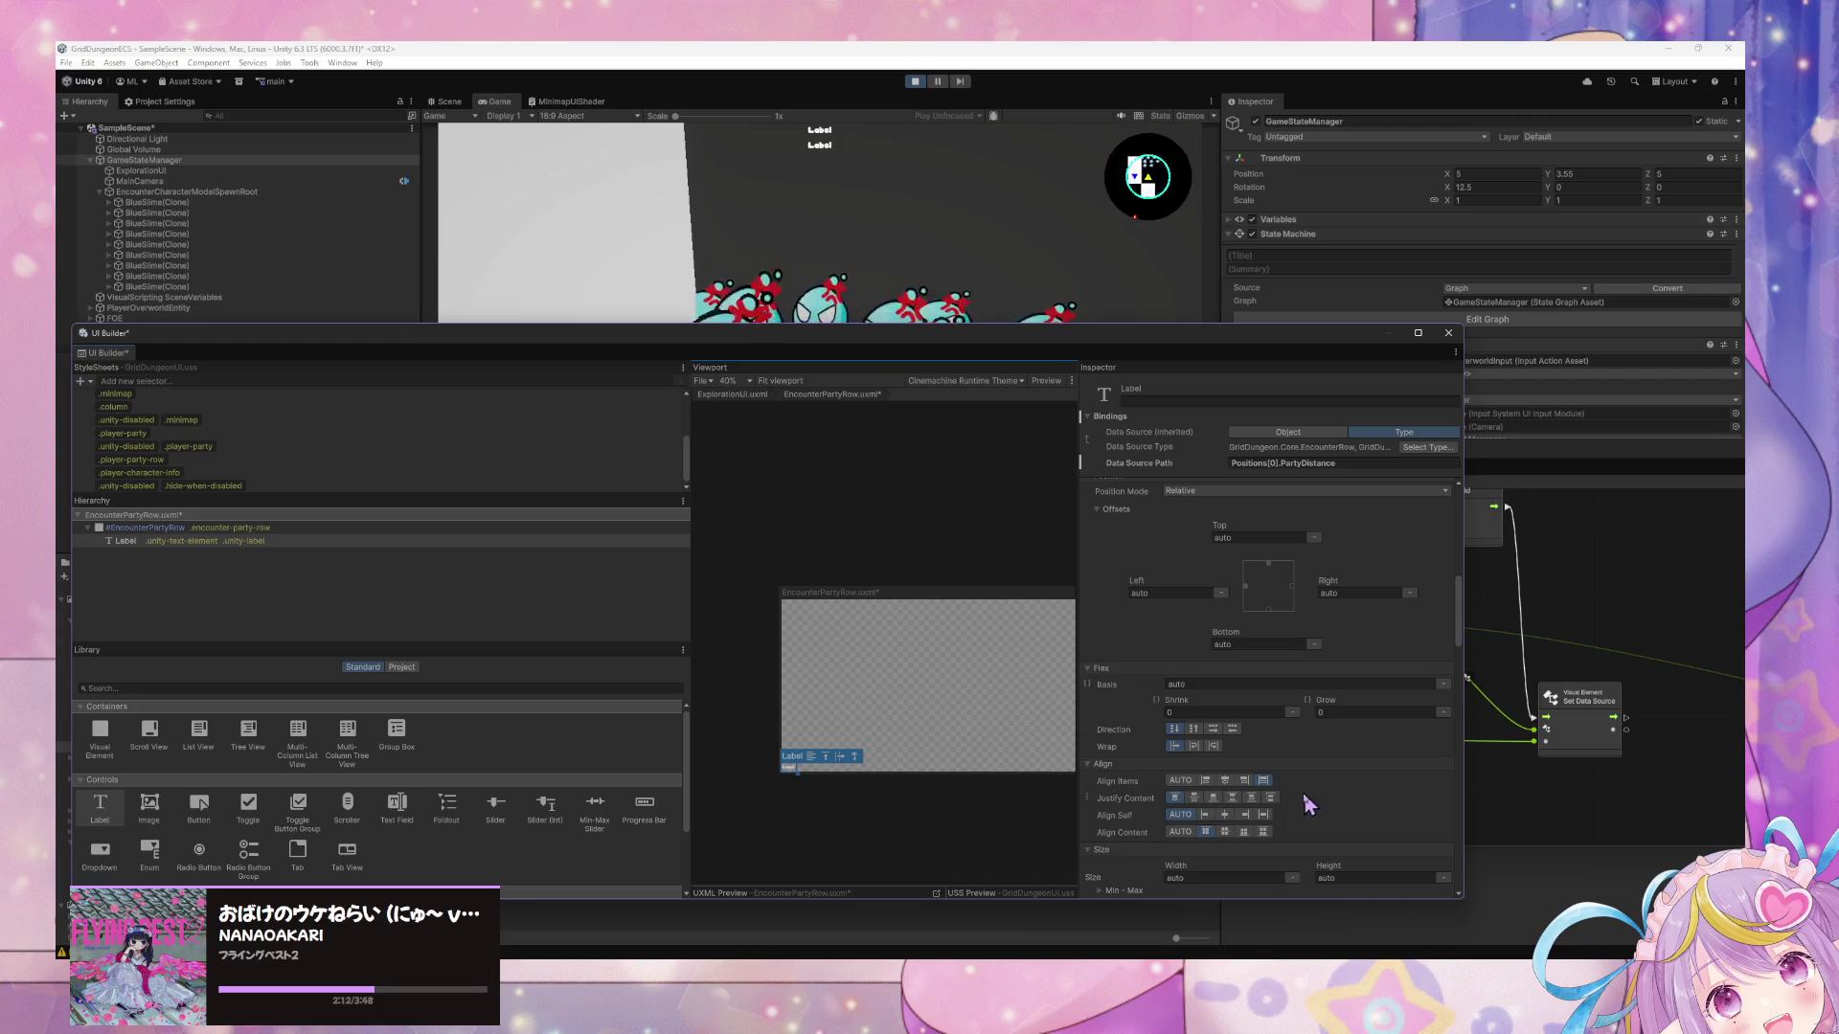
# Inspect the EncounterPartyRow root and its Label binding, then move UI Builder aside to reveal the Script Graph.
pyautogui.scroll(2, 1316, 735)
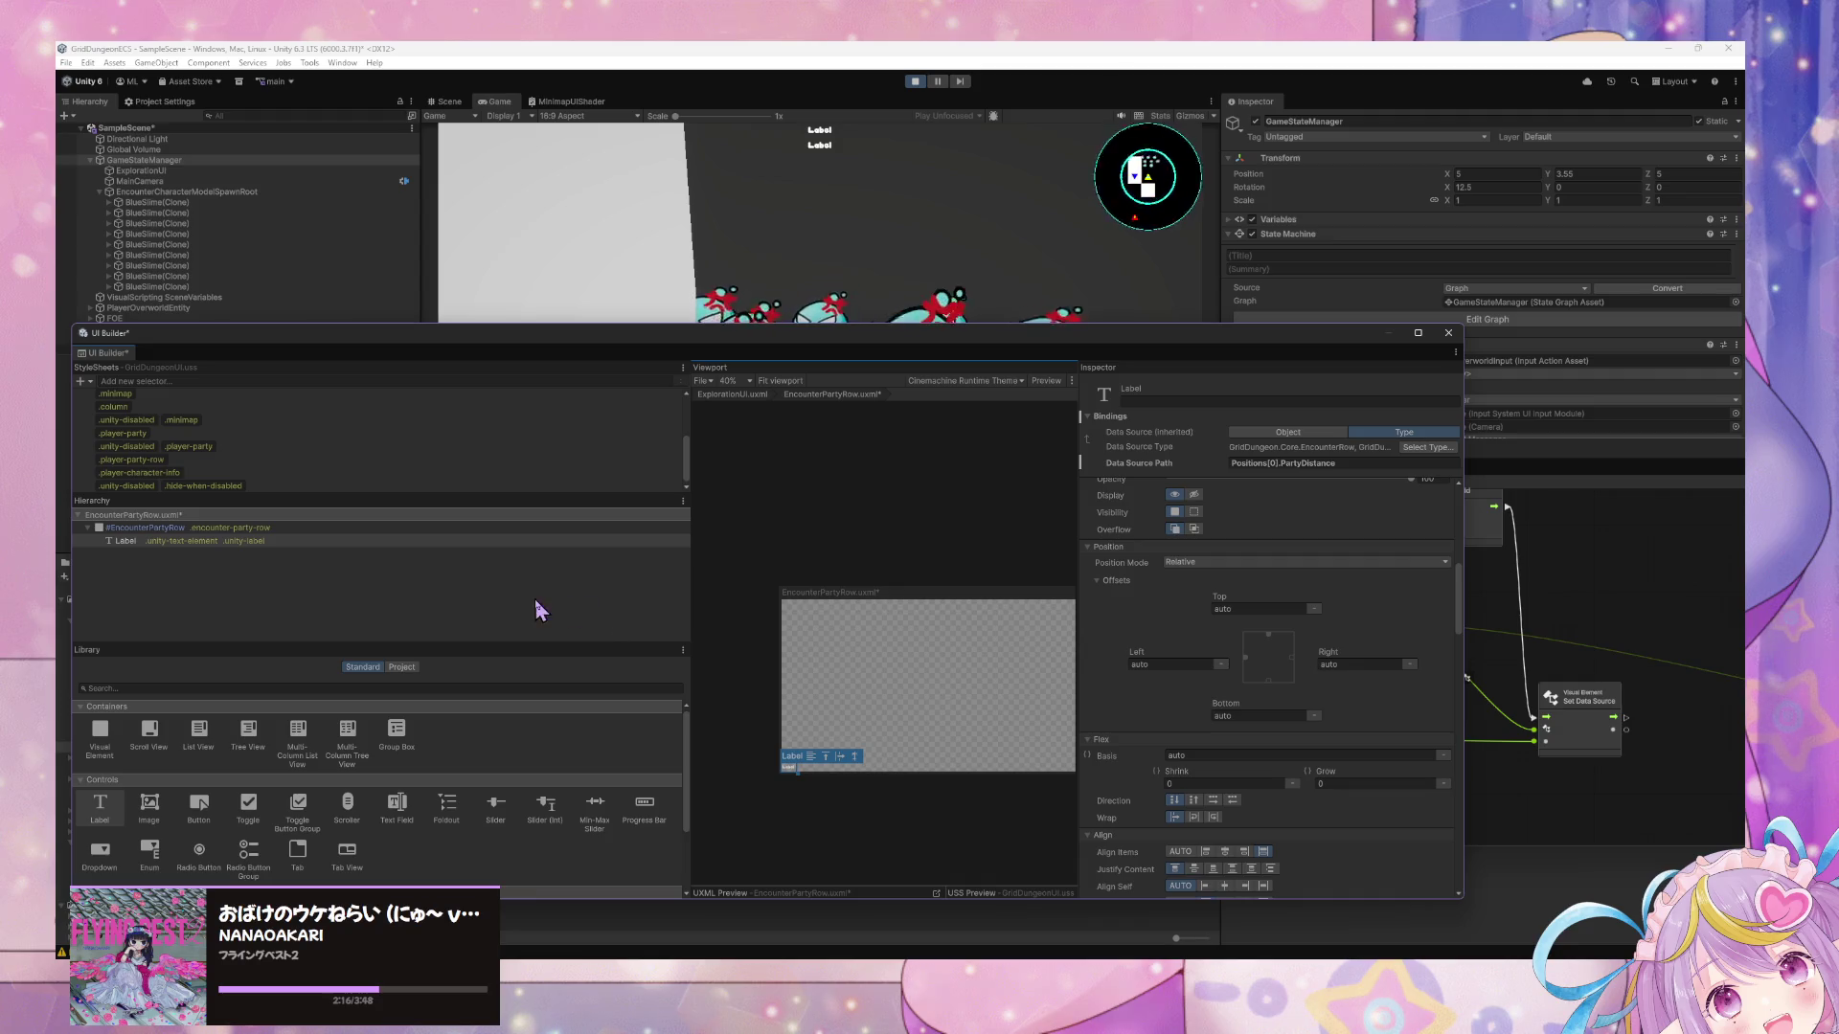
pyautogui.click(260, 528)
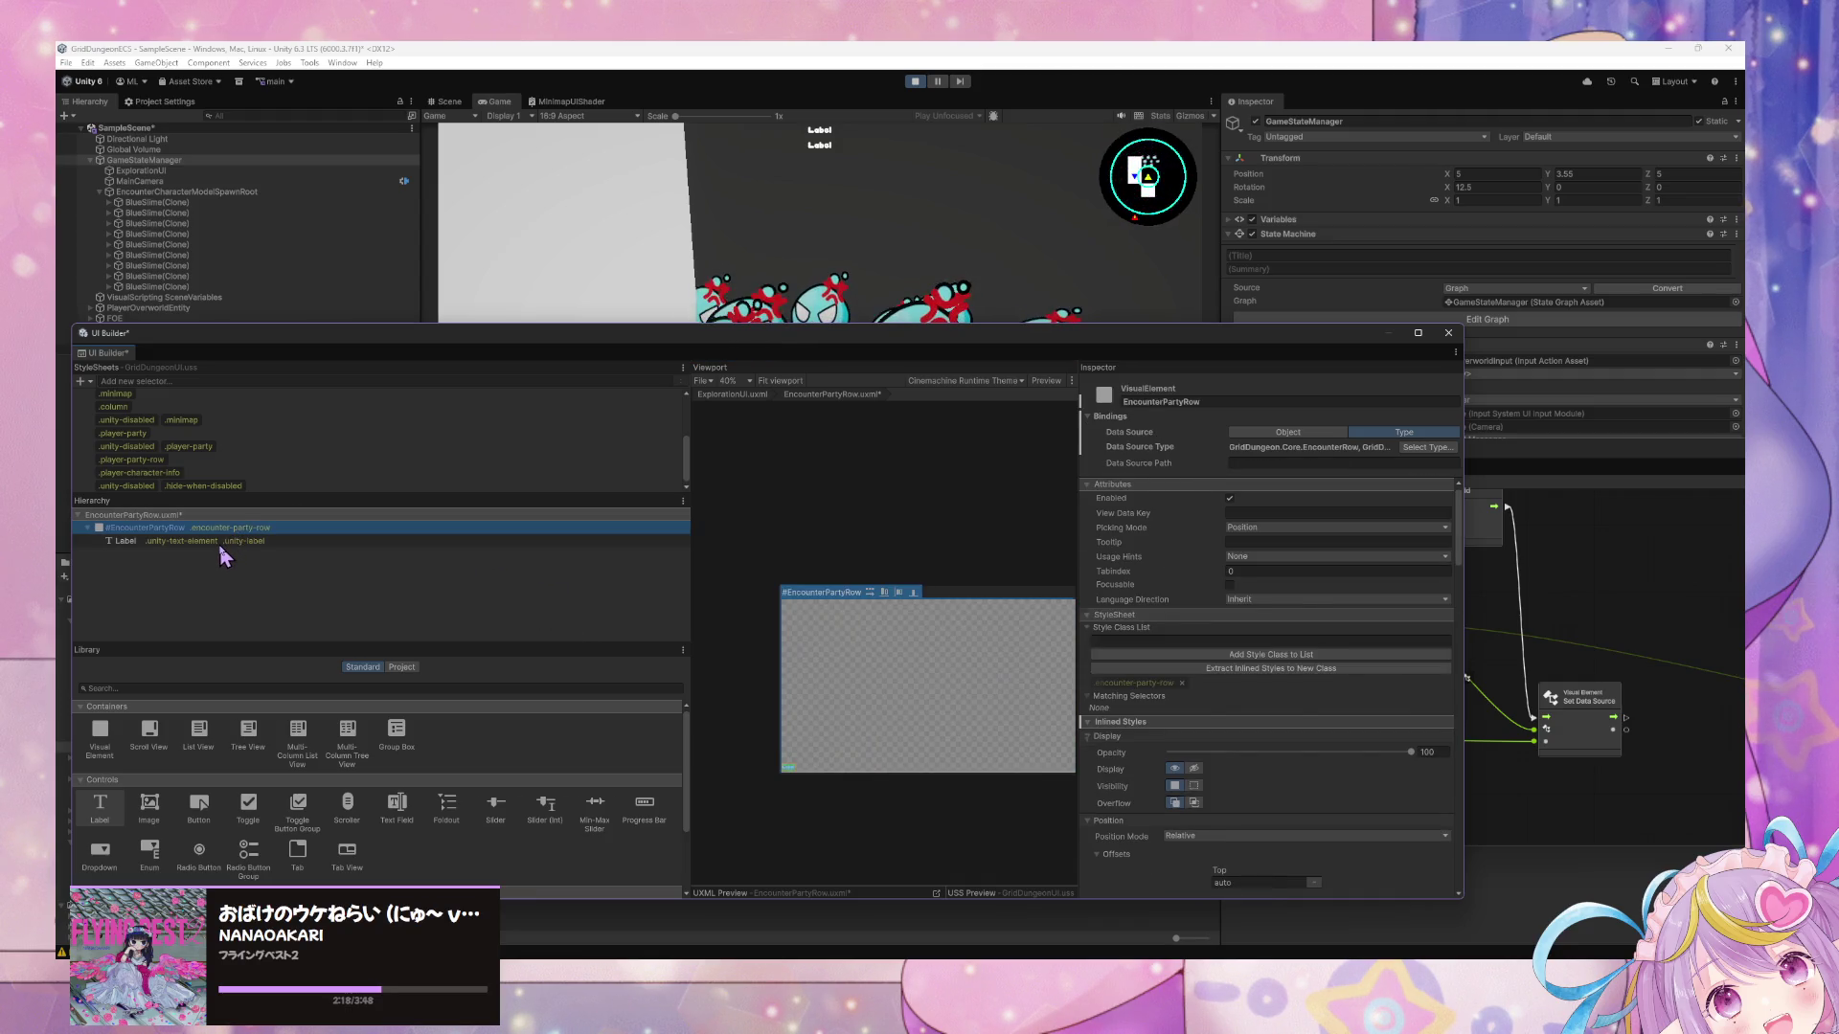
pyautogui.scroll(-2, 1054, 707)
pyautogui.scroll(-8, 1208, 714)
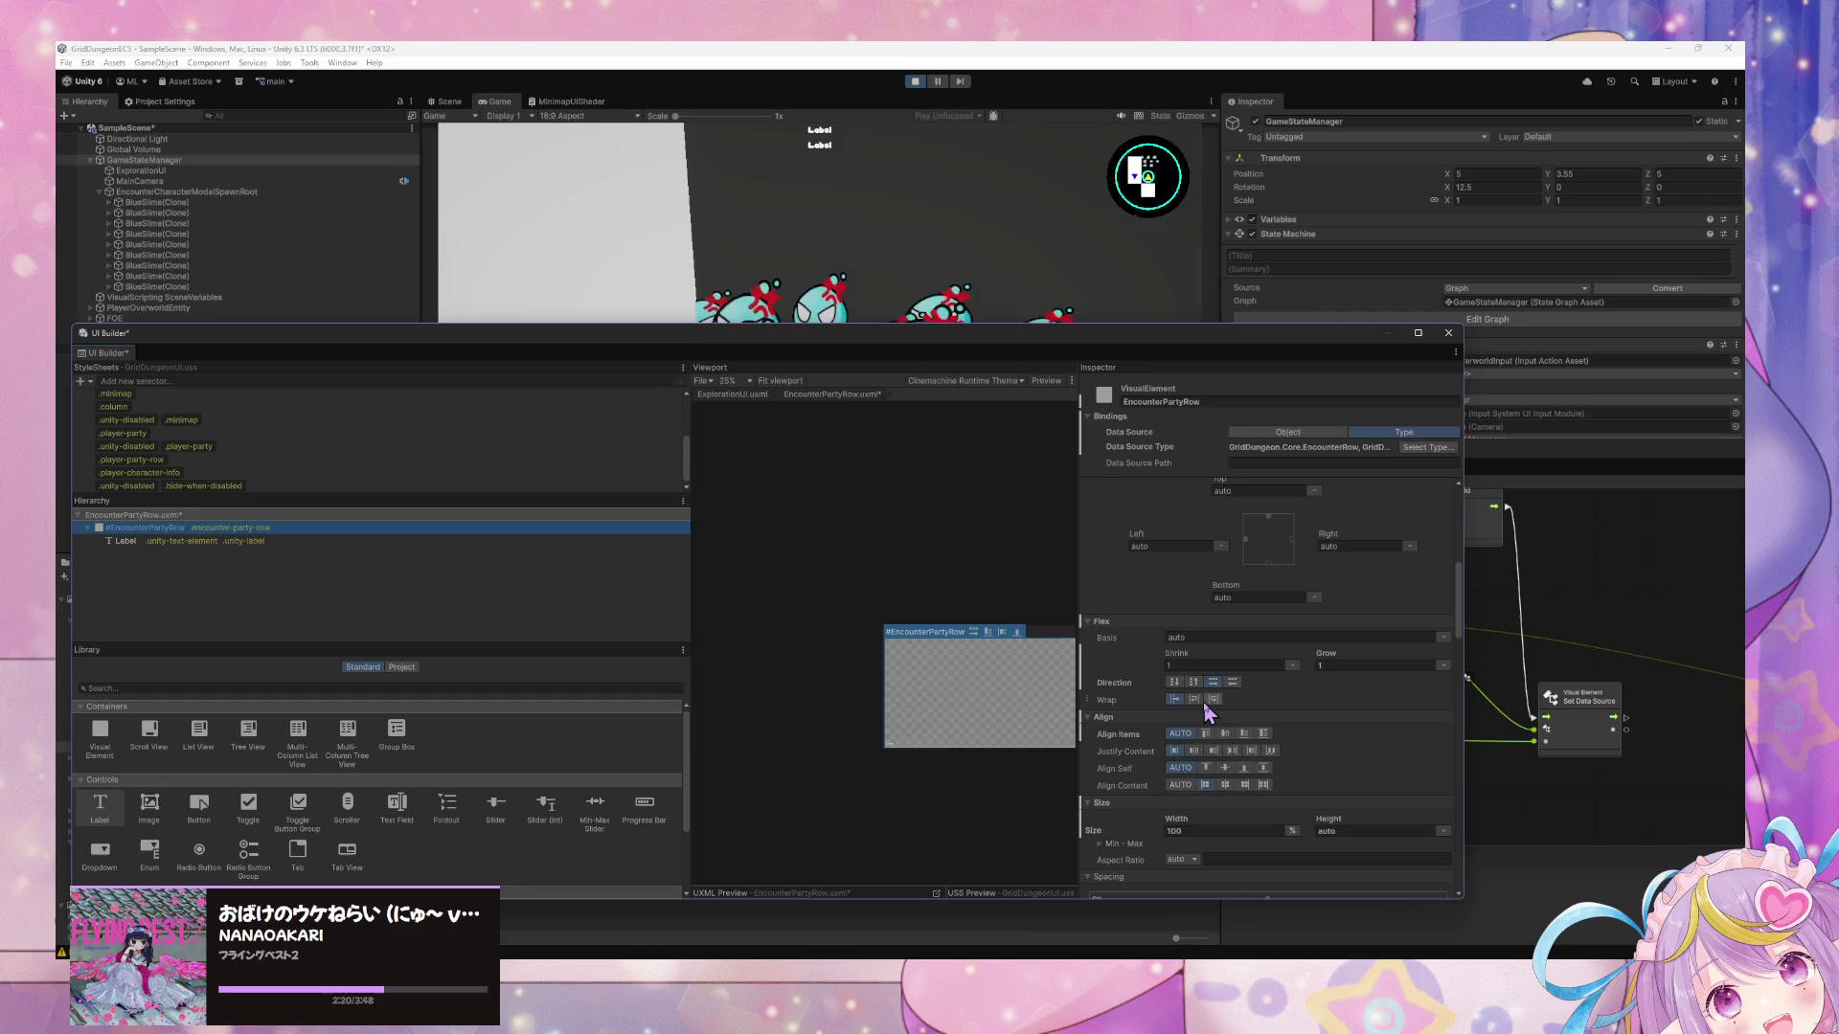
pyautogui.scroll(5, 795, 536)
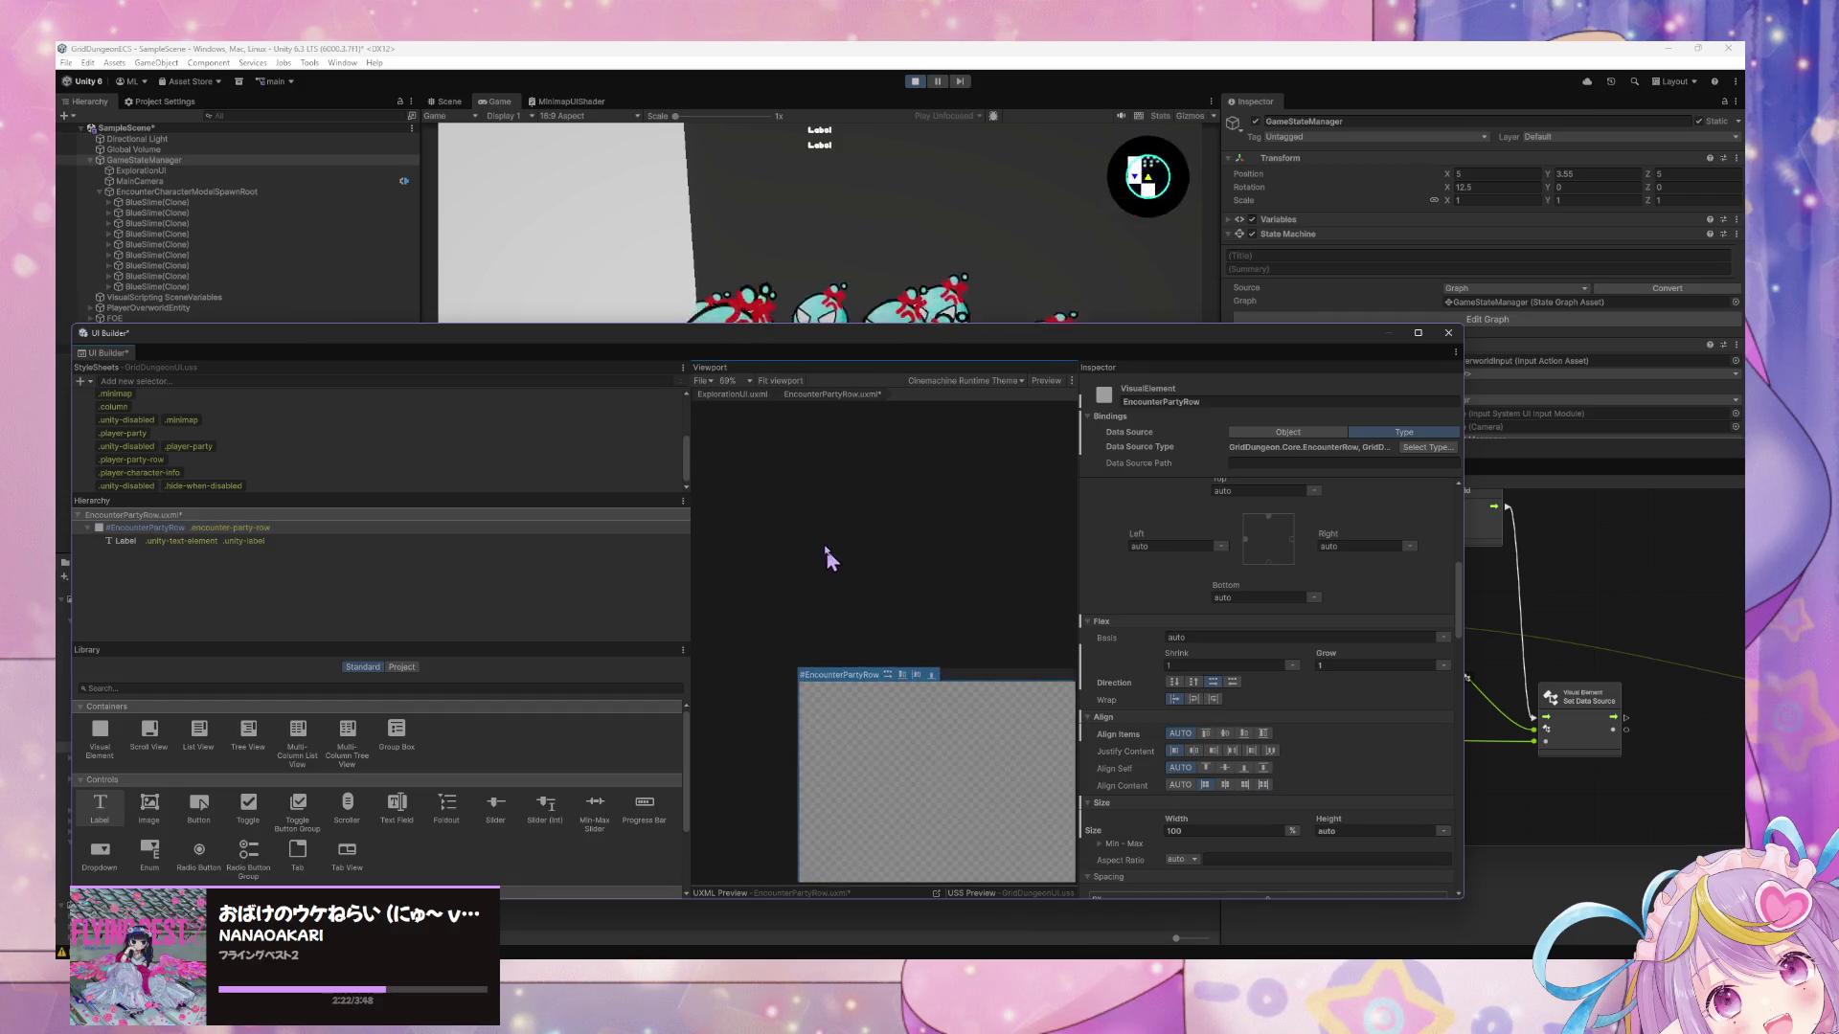
pyautogui.scroll(1, 838, 567)
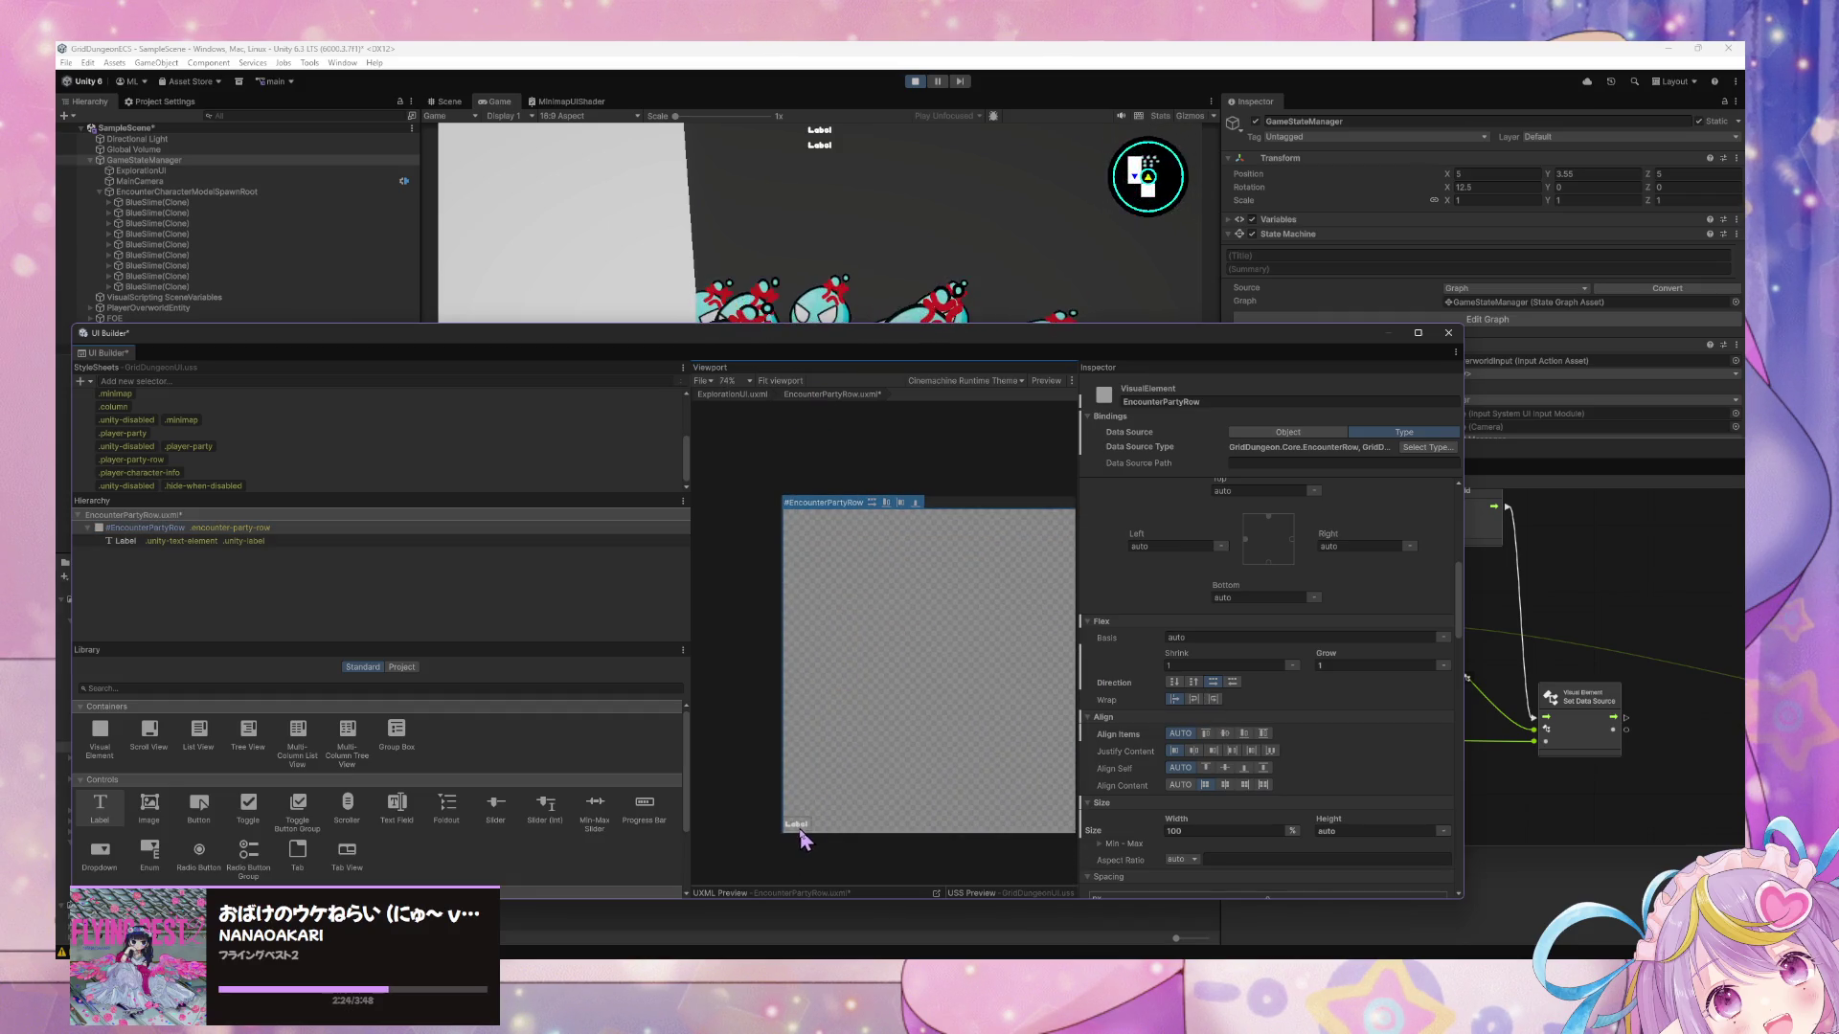
pyautogui.click(799, 829)
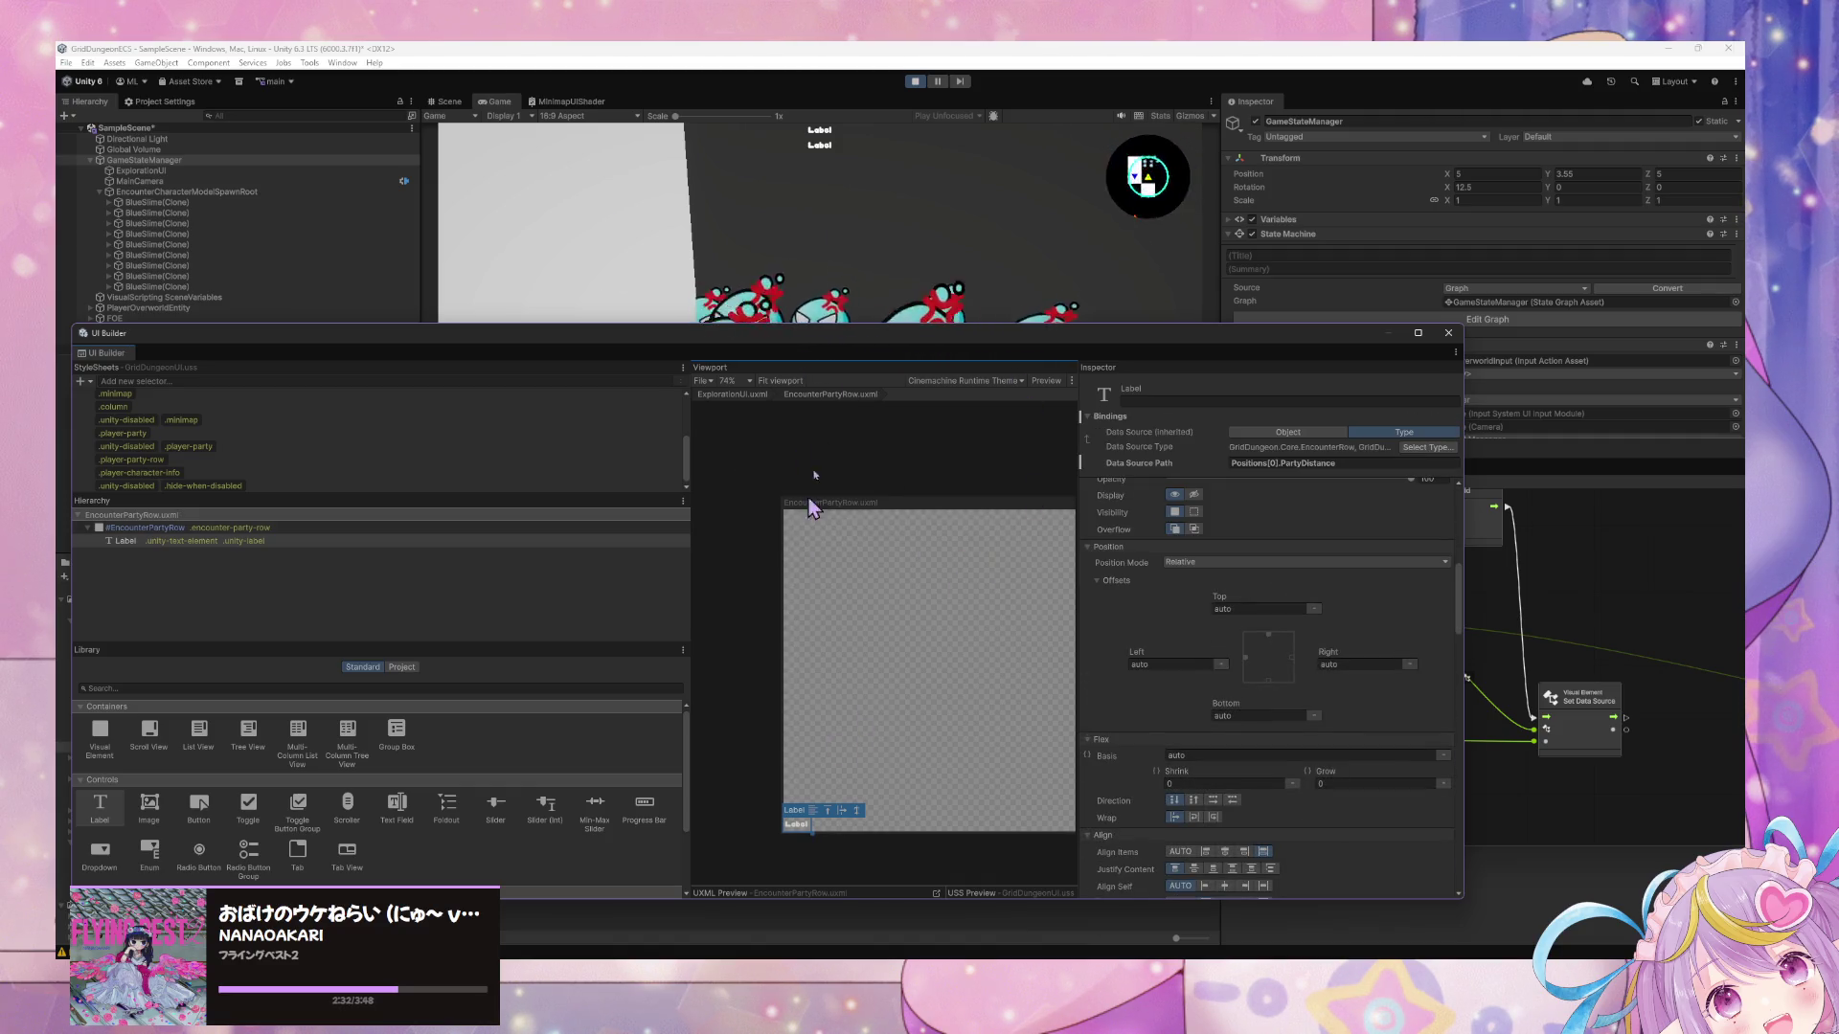
pyautogui.moveTo(831, 343)
pyautogui.mouseDown()
pyautogui.moveTo(644, 505)
pyautogui.moveTo(574, 472)
pyautogui.moveTo(565, 421)
pyautogui.mouseUp()
# In the GameStateManager State Graph, Force Exit then Force Enter the Test Load/Clear Encounter Data state.
pyautogui.moveTo(1248, 468); pyautogui.dragTo(1077, 485)
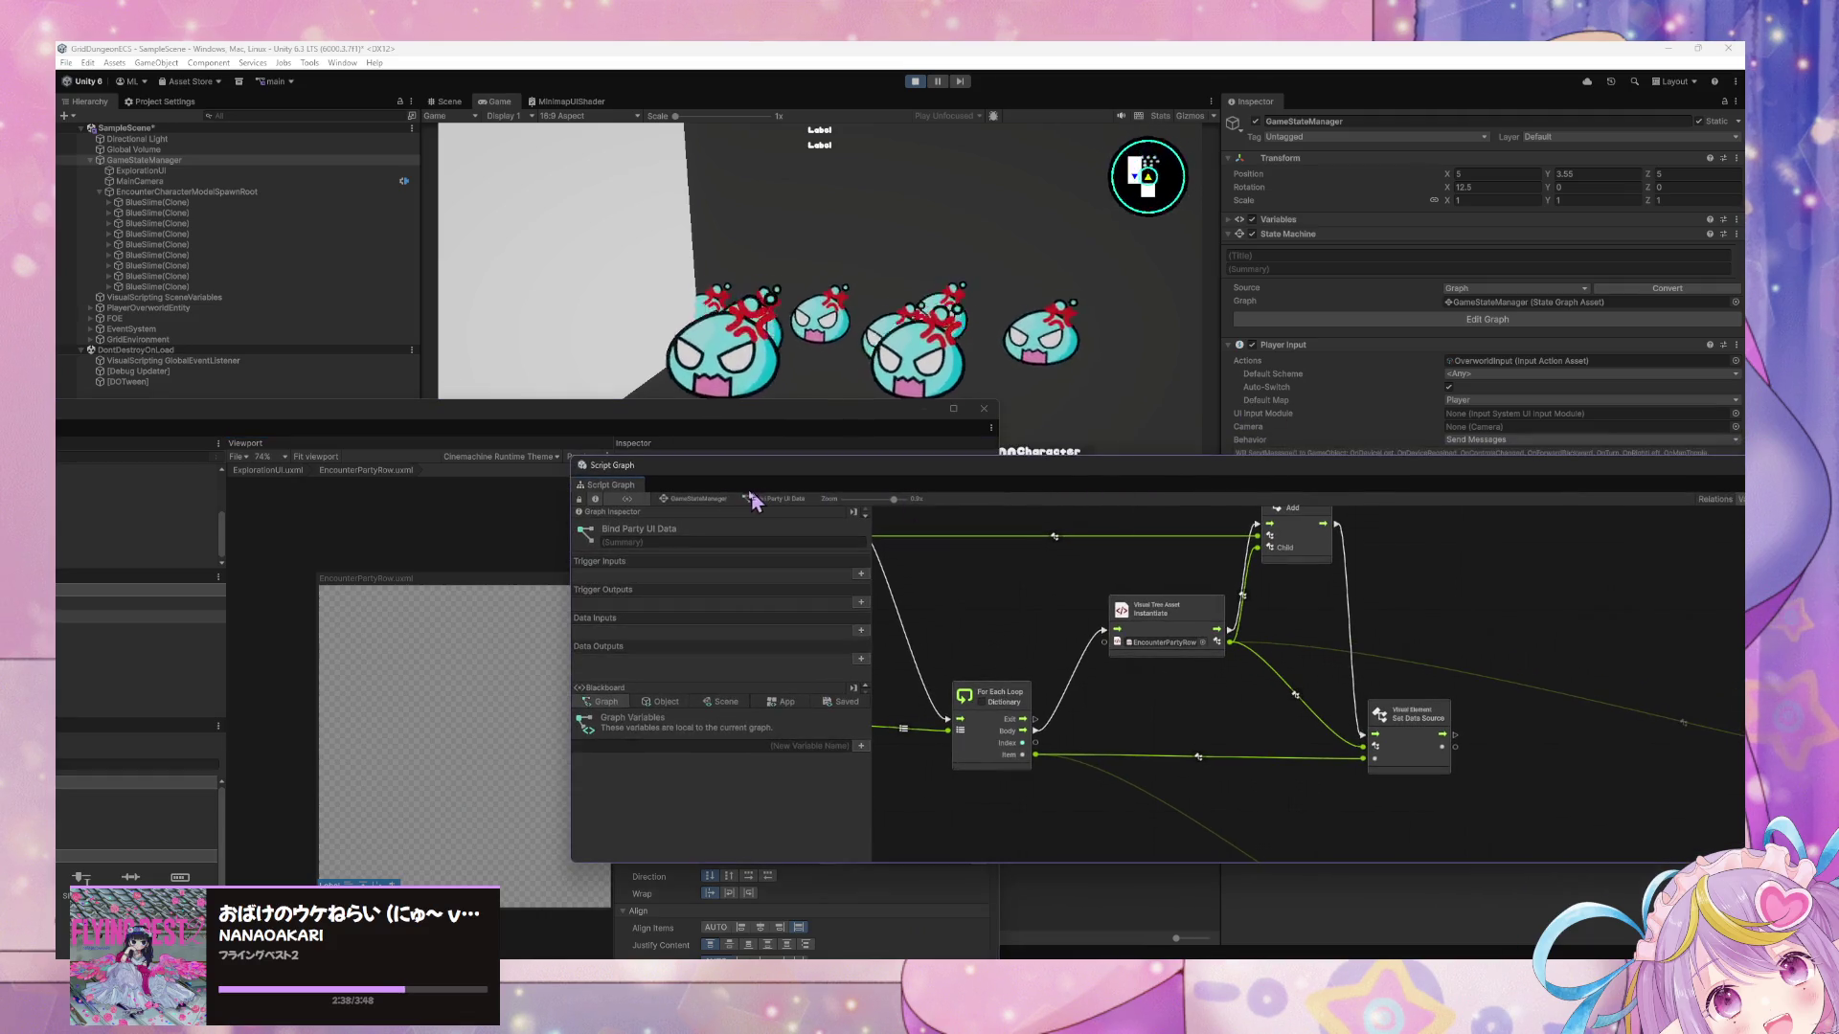
pyautogui.click(699, 499)
pyautogui.scroll(-5, 982, 648)
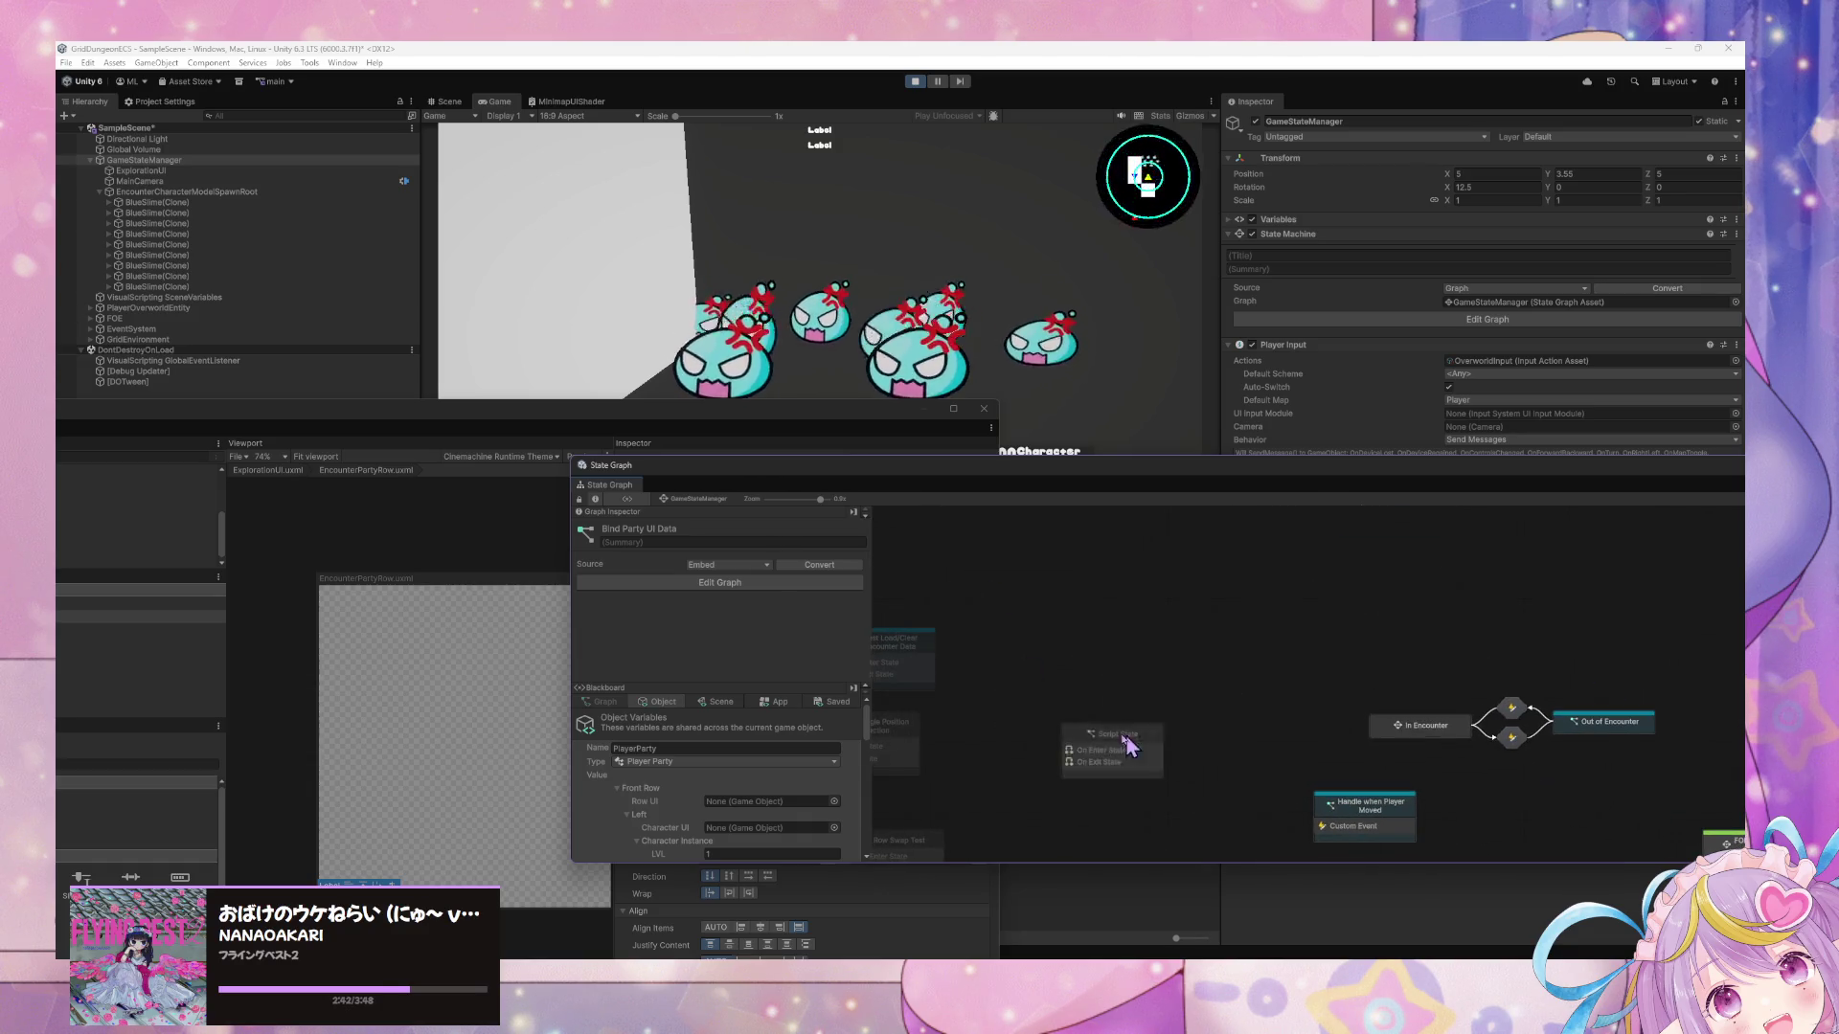
pyautogui.moveTo(946, 698); pyautogui.dragTo(1161, 685)
pyautogui.rightClick(1069, 642)
pyautogui.click(1116, 694)
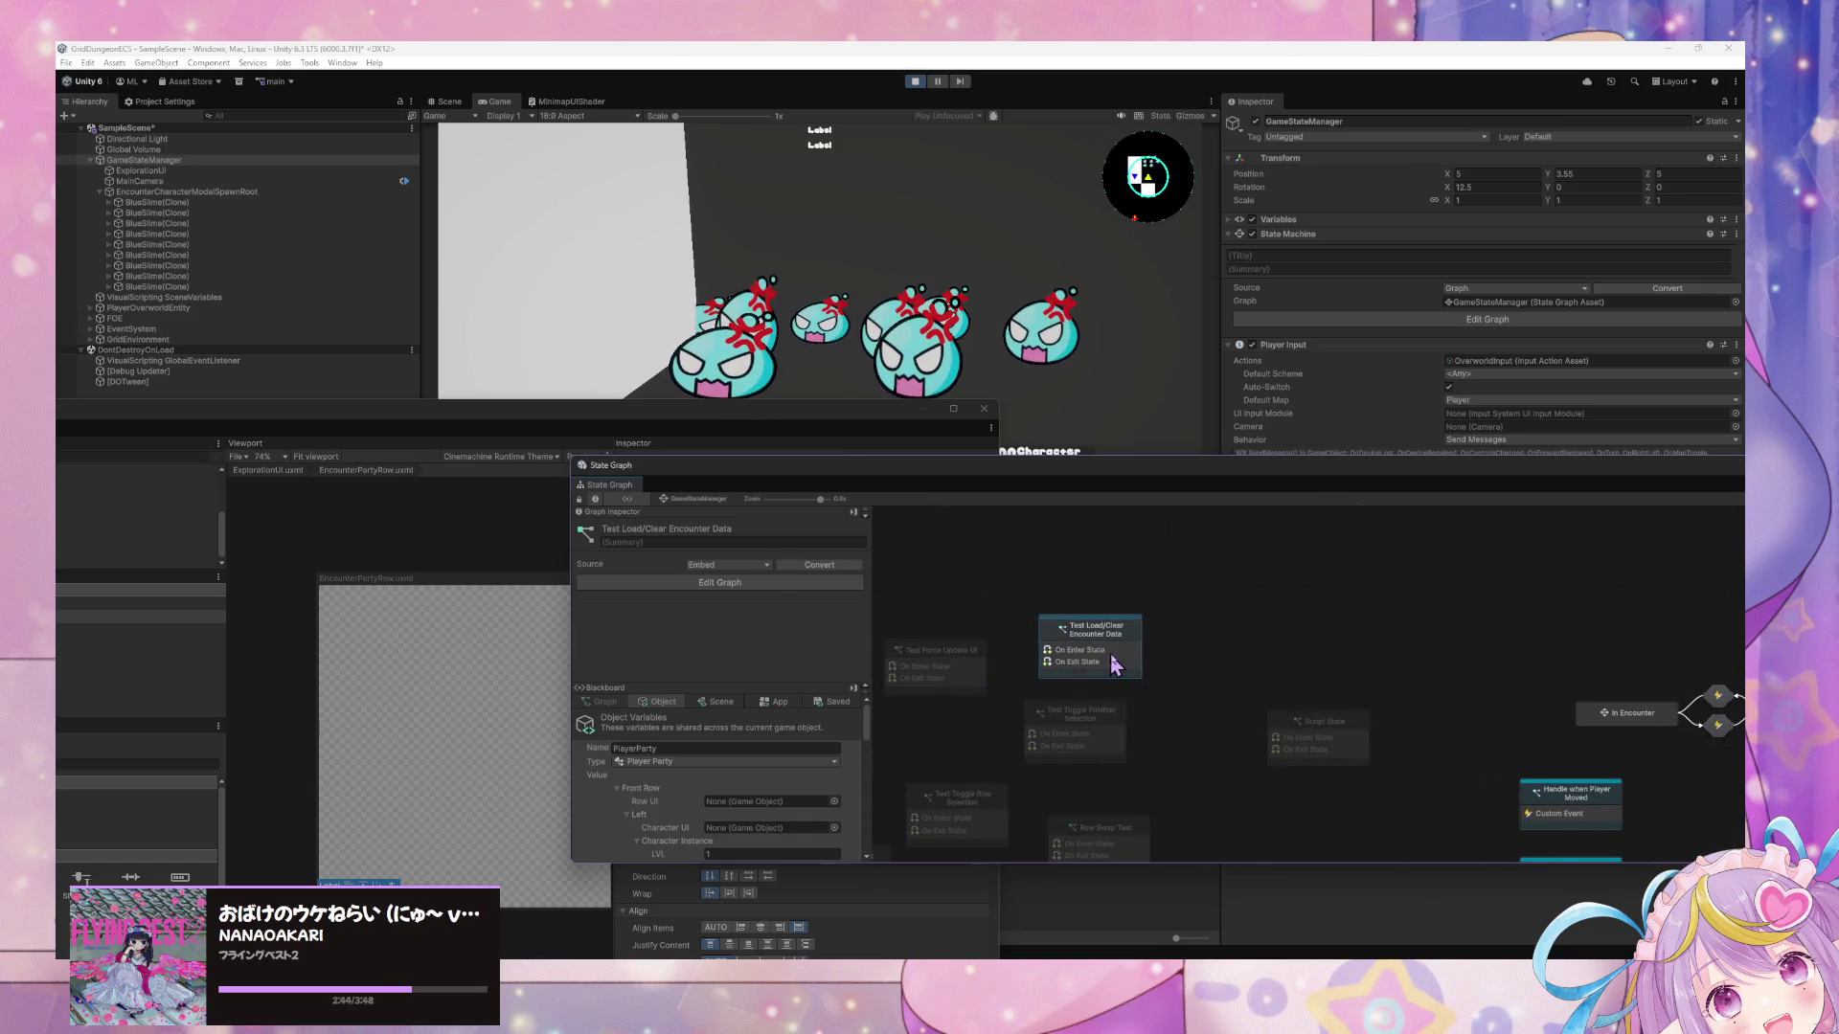
pyautogui.rightClick(1110, 653)
pyautogui.click(1133, 688)
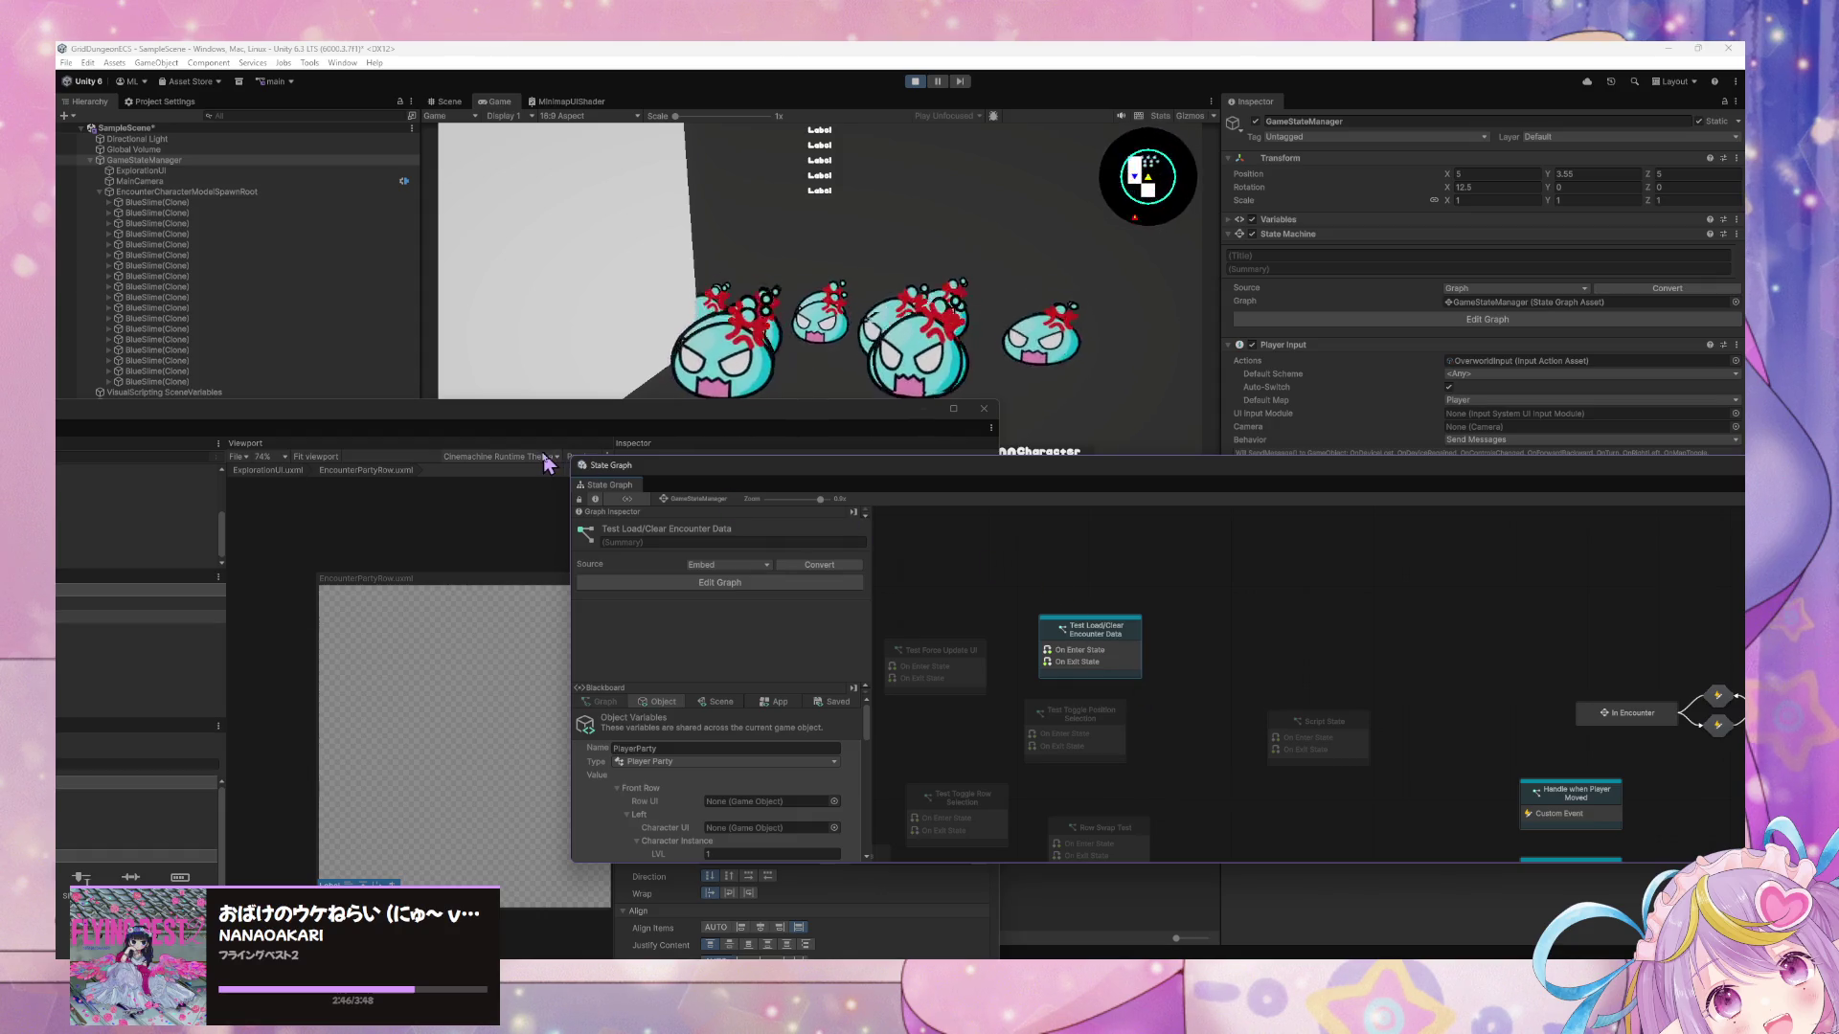
# Delete the spawned BlueSlime clones and reselect EncounterPartyRow in UI Builder.
pyautogui.click(196, 381)
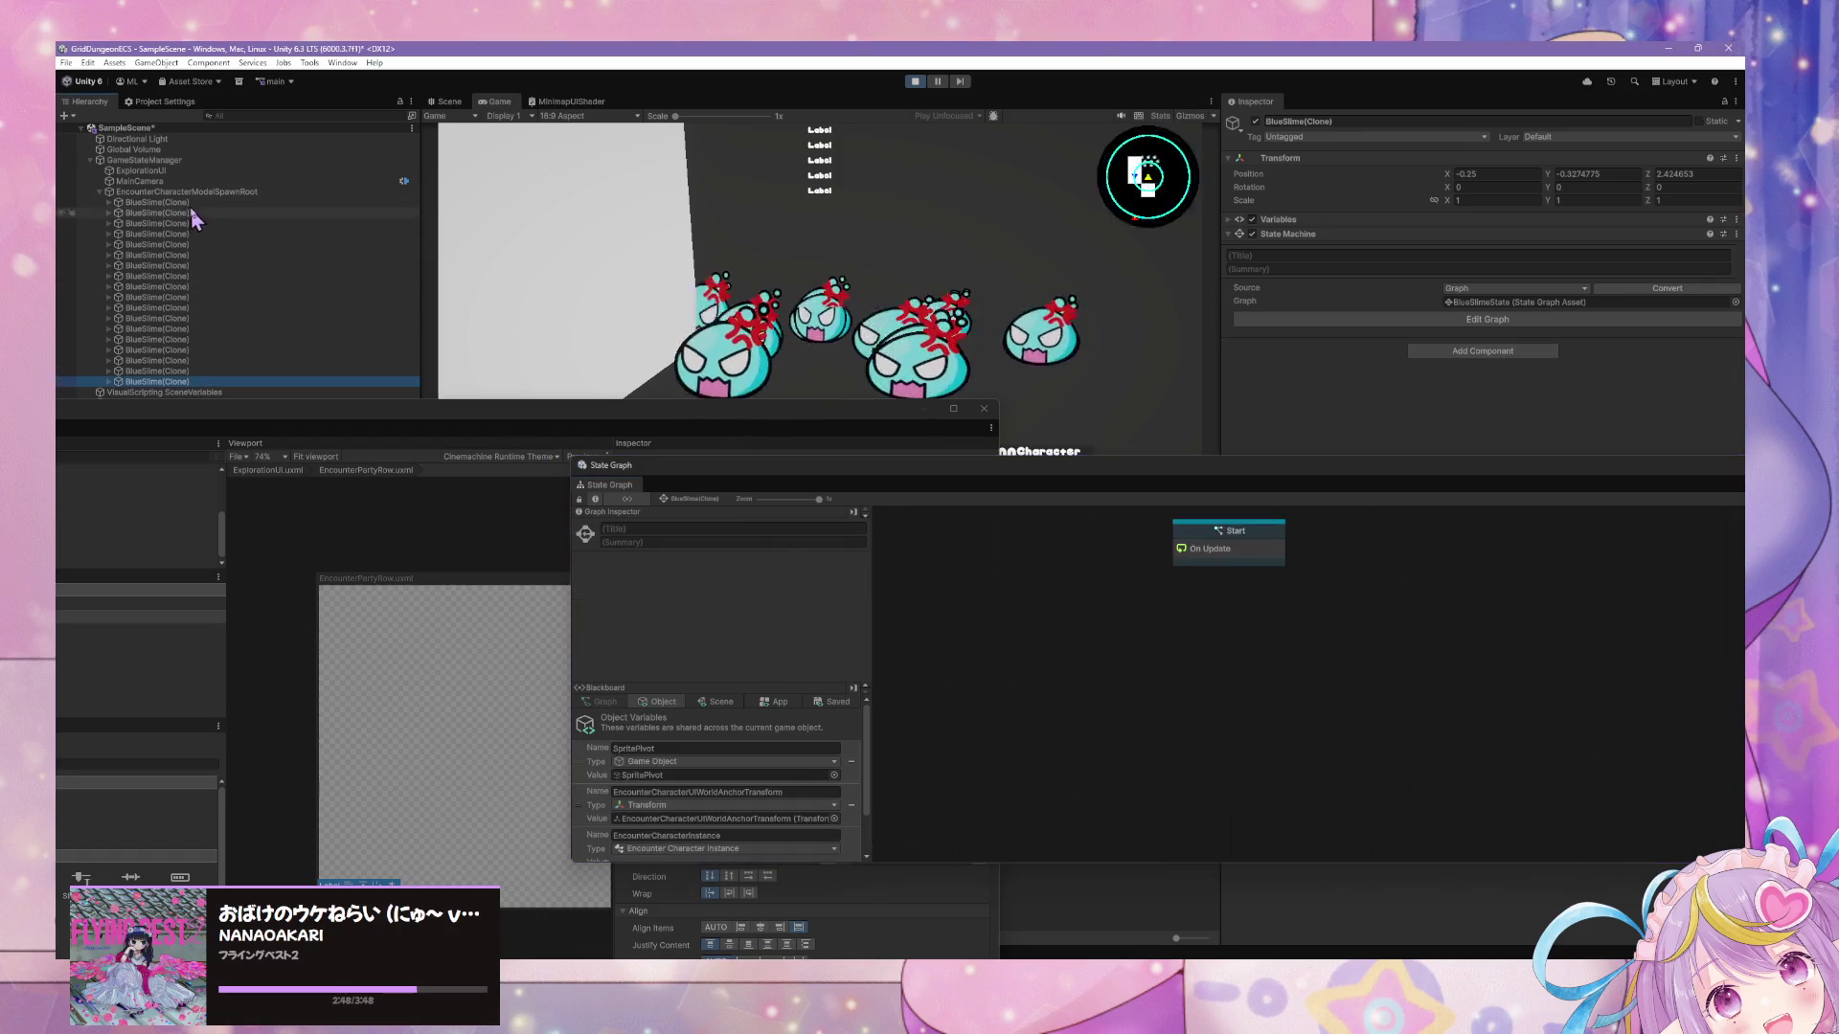
pyautogui.keyDown('shift'); pyautogui.click(201, 204); pyautogui.keyUp('shift')
pyautogui.press('Delete')
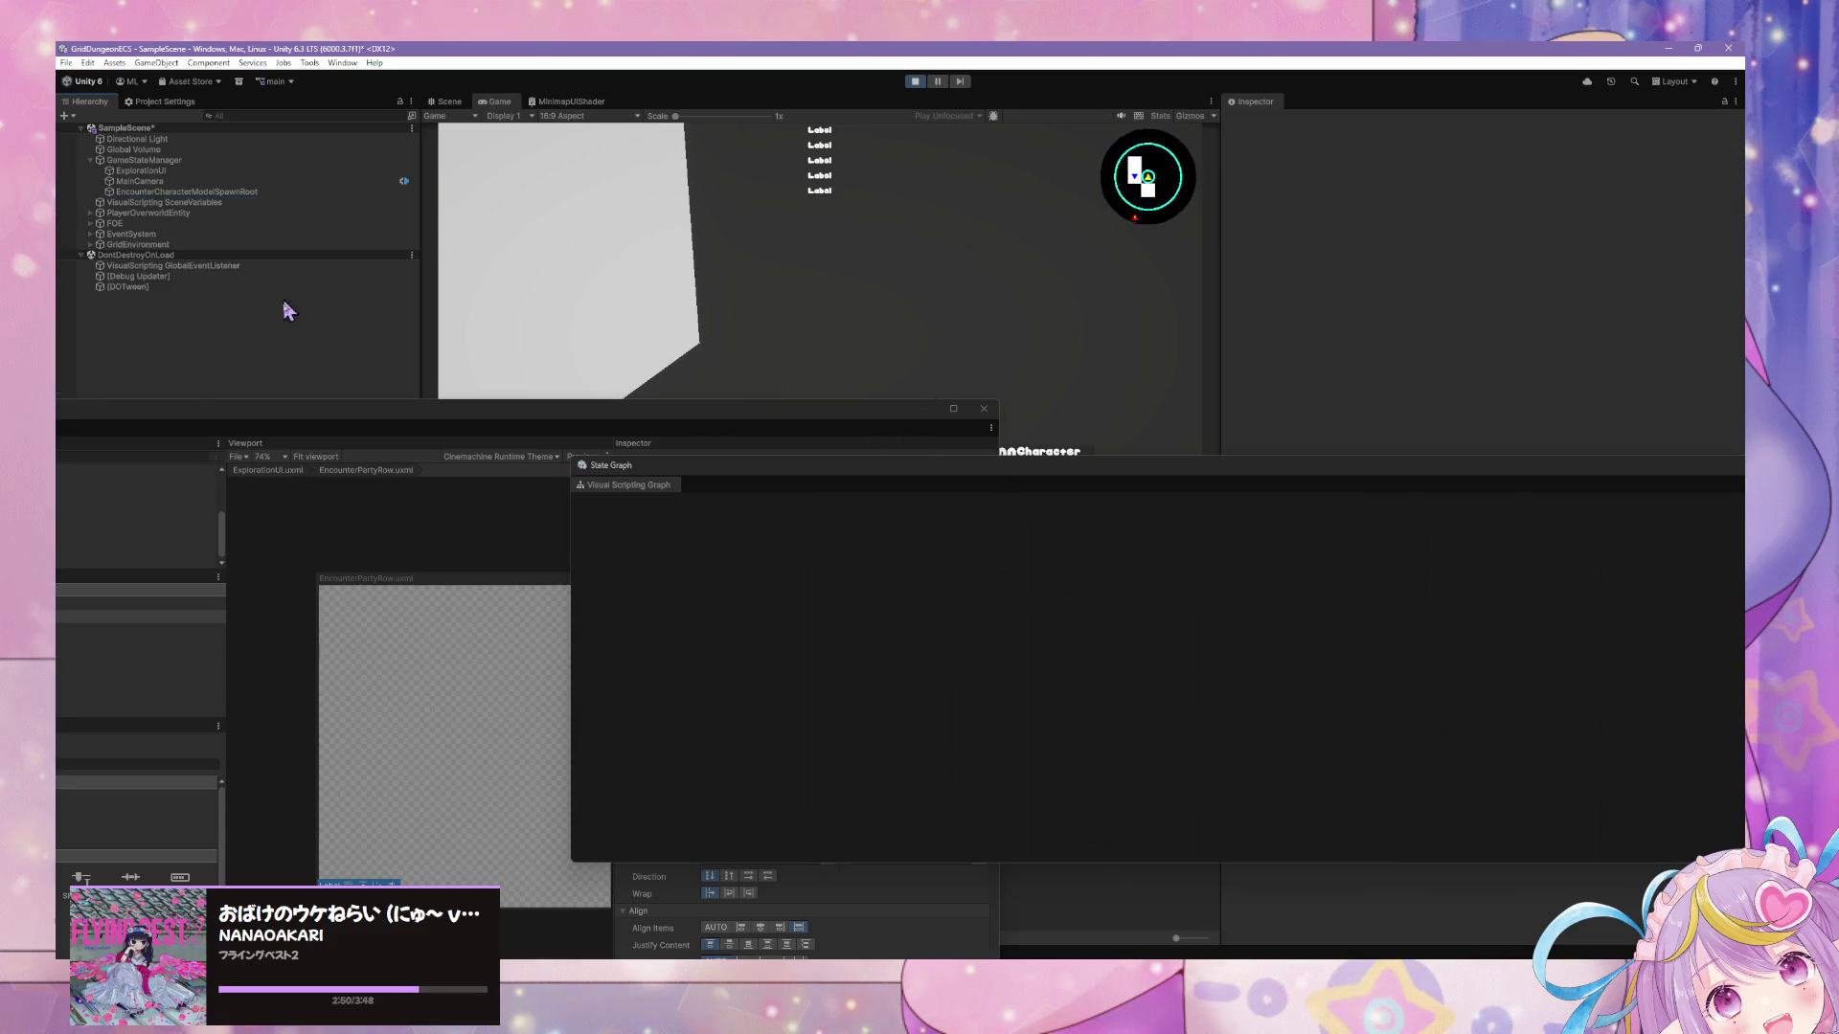
pyautogui.click(398, 677)
pyautogui.click(426, 732)
# Widen and reposition the UI Builder window with EncounterPartyRow reselected.
pyautogui.click(903, 535)
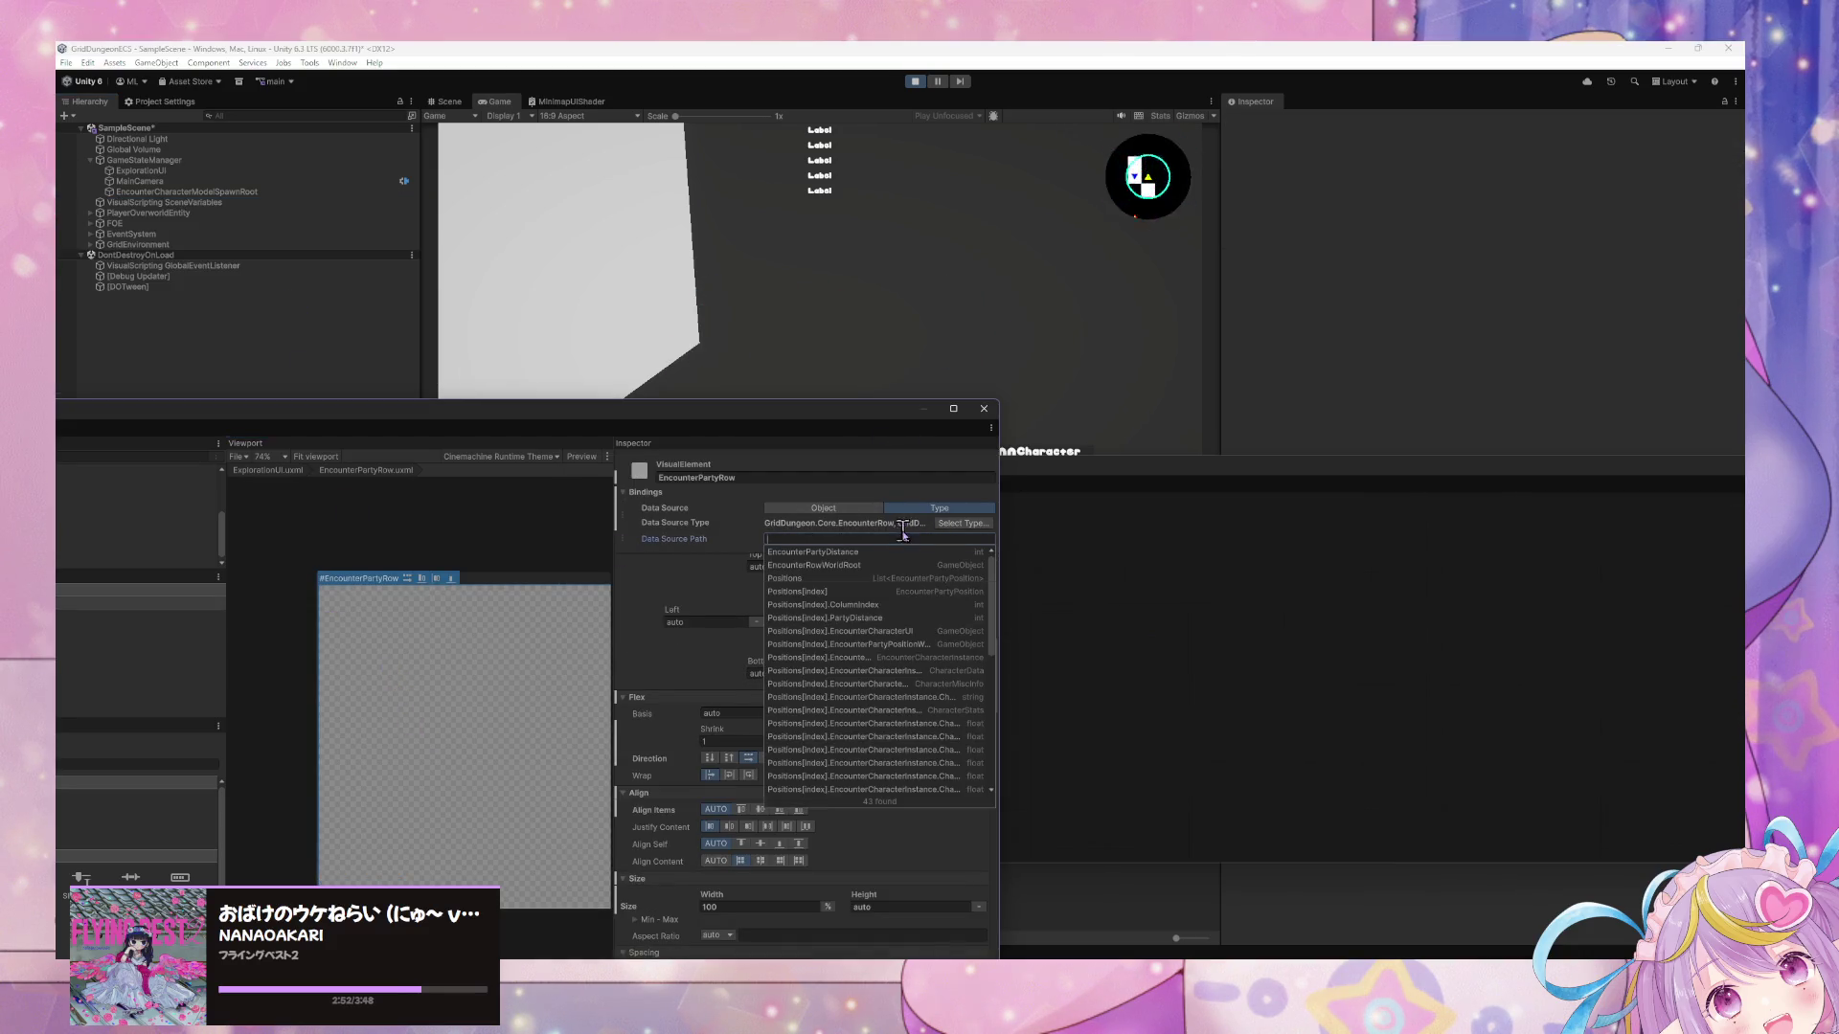
pyautogui.click(901, 526)
pyautogui.moveTo(999, 556); pyautogui.dragTo(1345, 555)
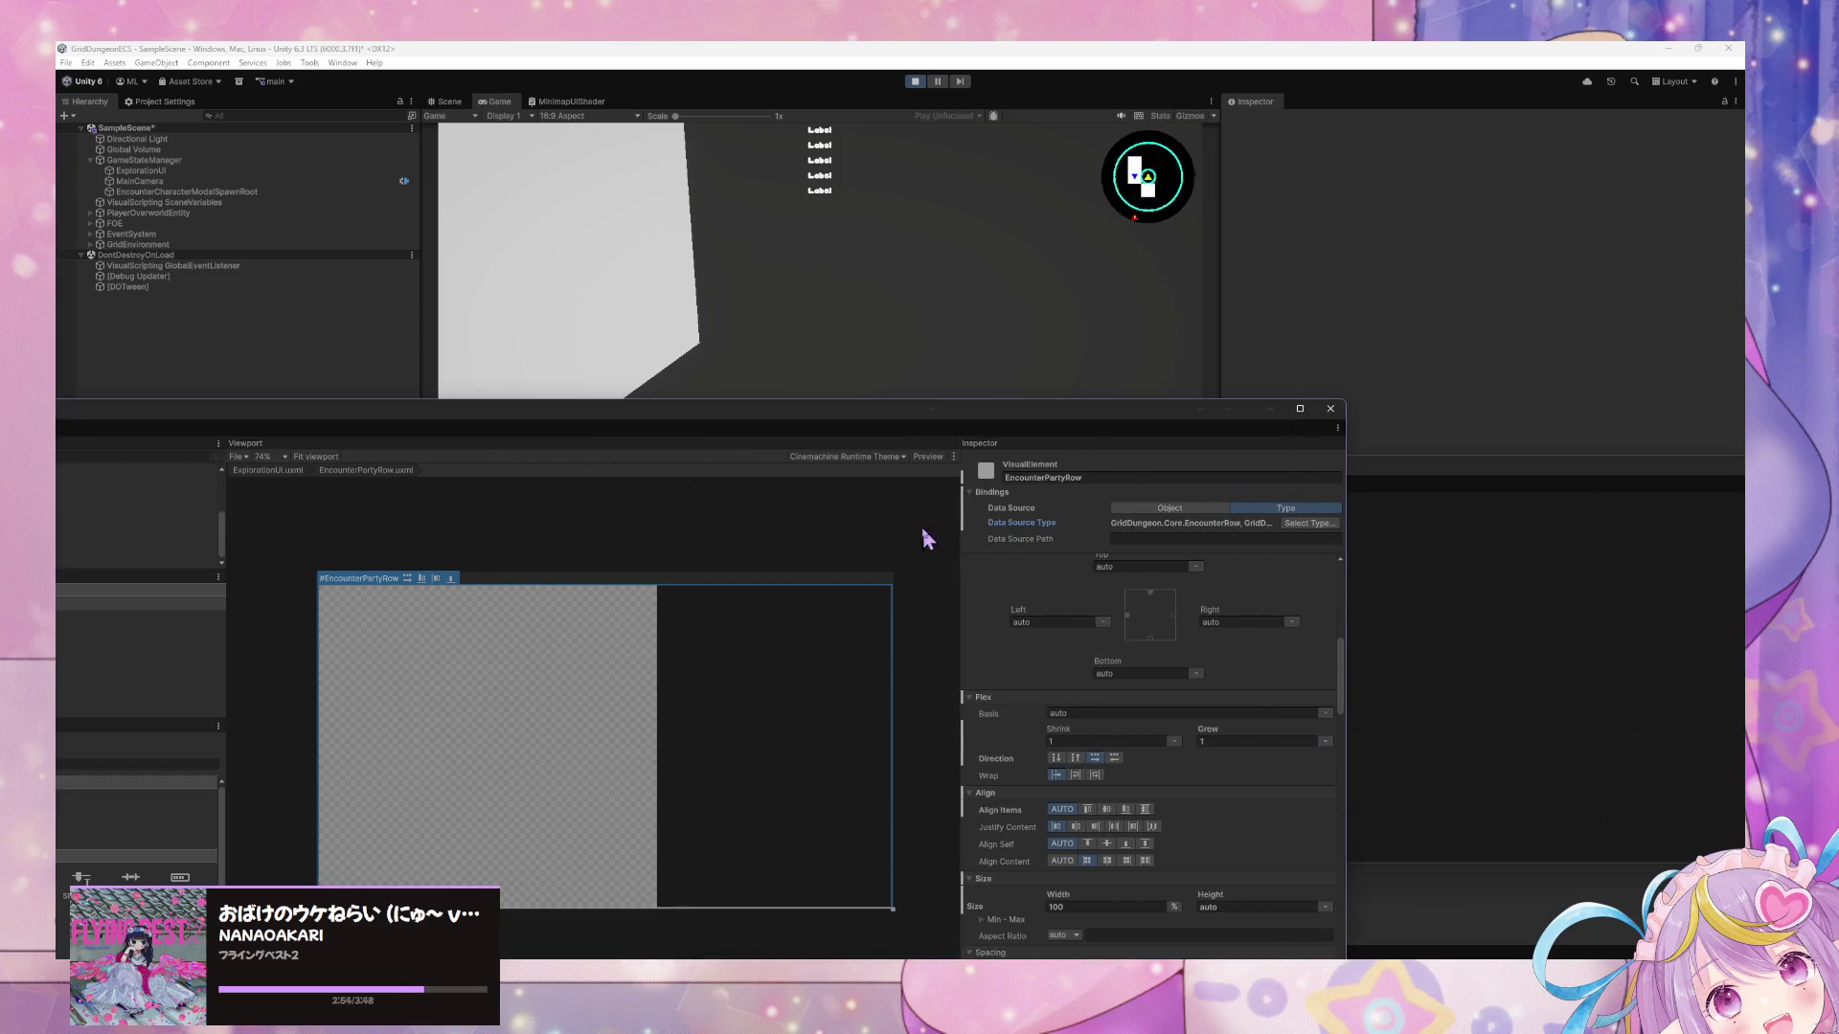
pyautogui.click(952, 554)
pyautogui.click(632, 686)
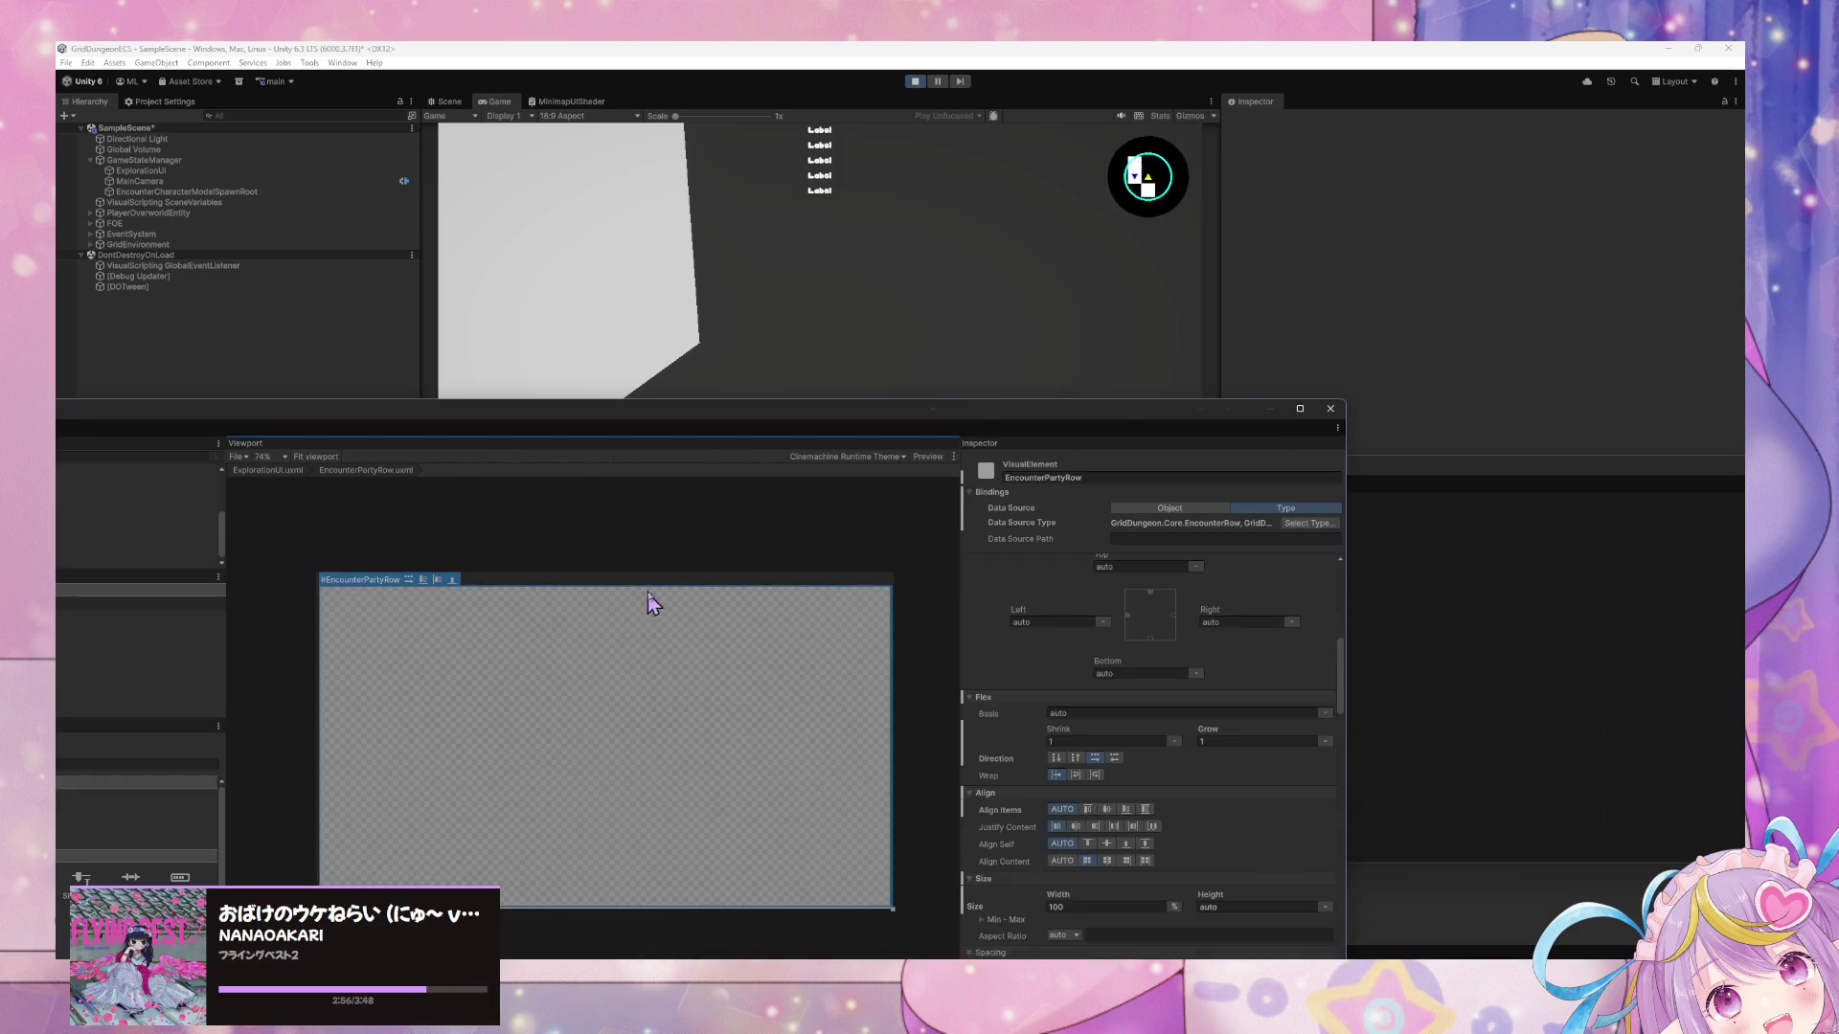
pyautogui.moveTo(962, 557); pyautogui.dragTo(750, 557)
pyautogui.moveTo(661, 419); pyautogui.dragTo(925, 299)
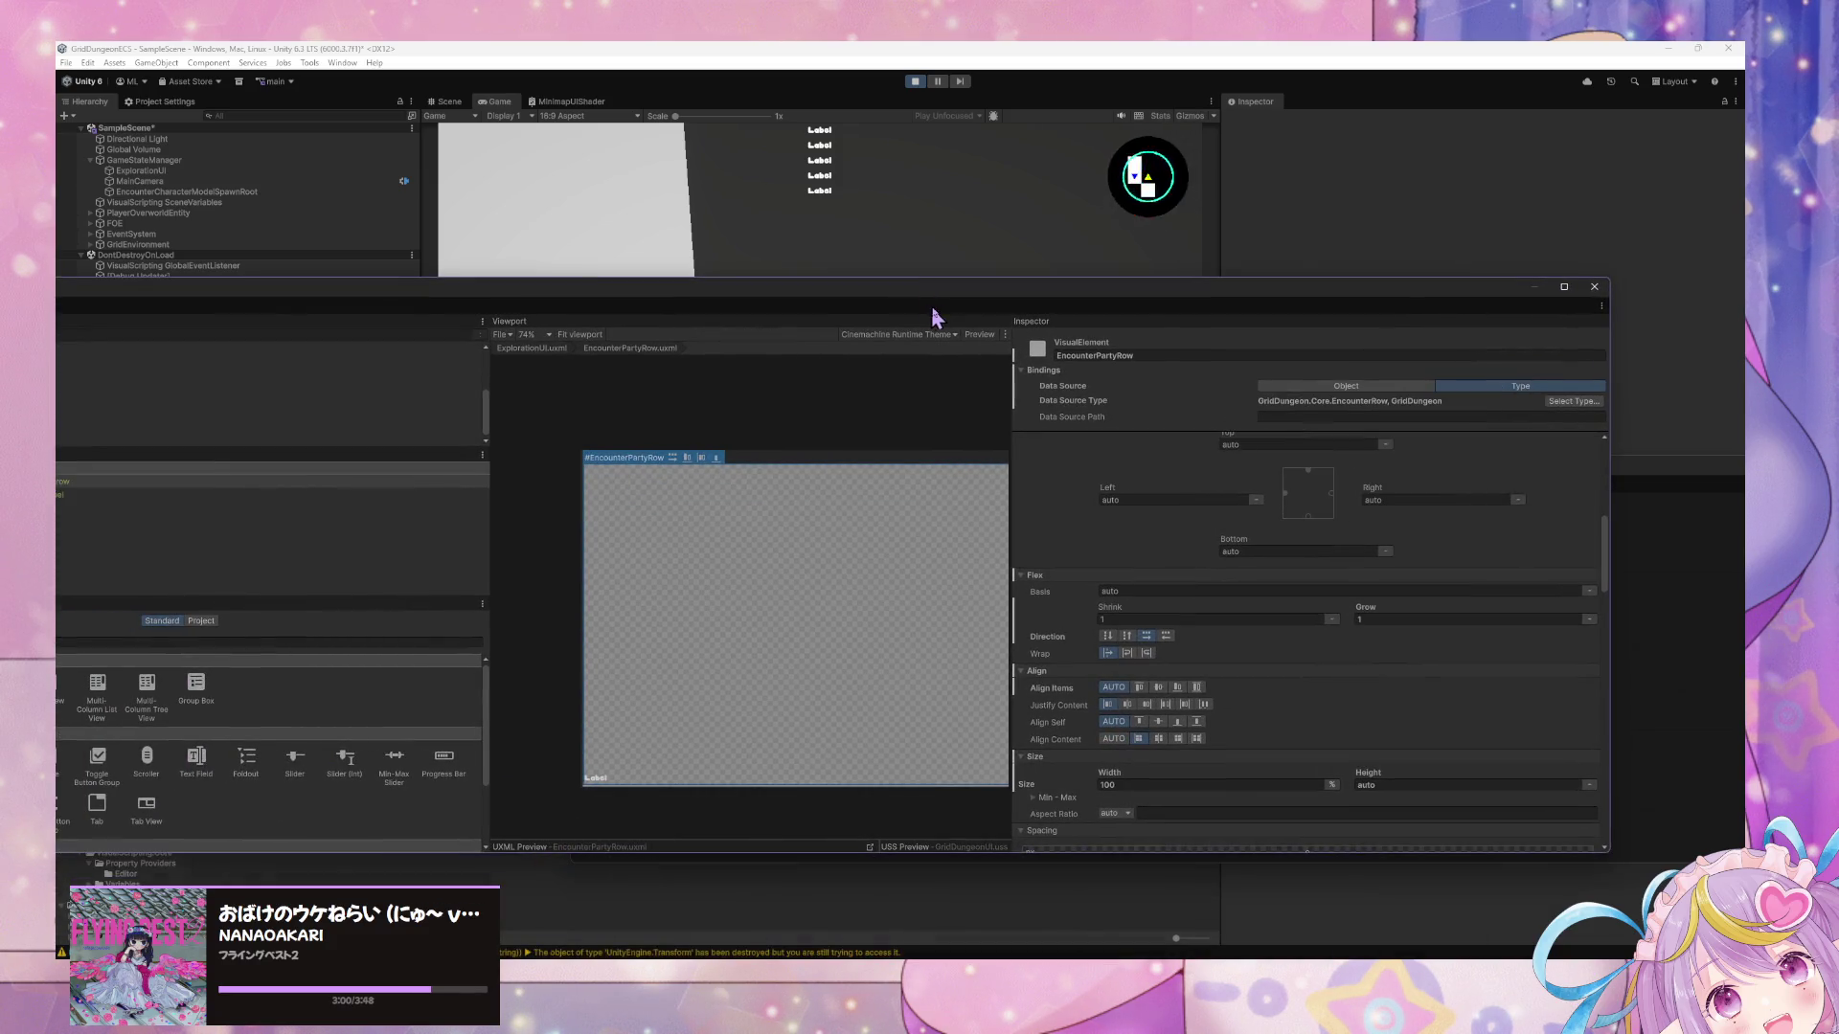
# Set the row Label's data source path to Positions[0].PartyDistance.
pyautogui.click(600, 779)
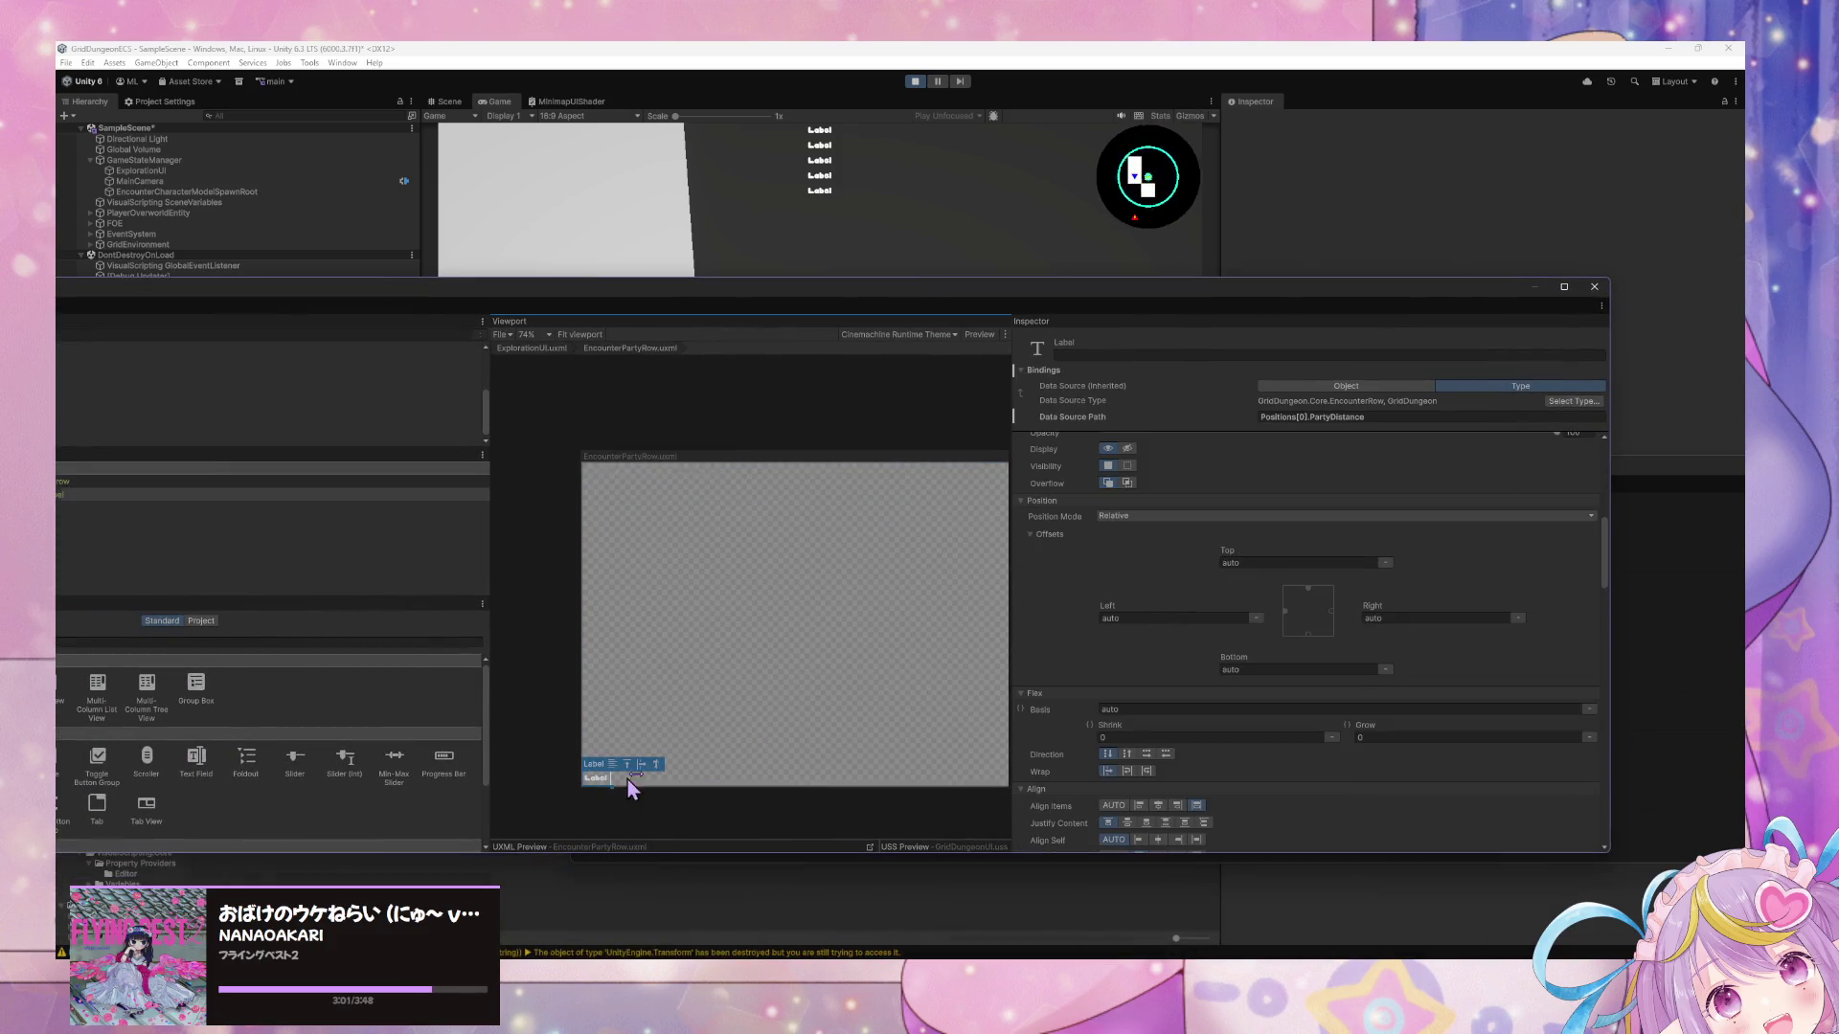
pyautogui.click(1482, 418)
pyautogui.scroll(-10, 1044, 766)
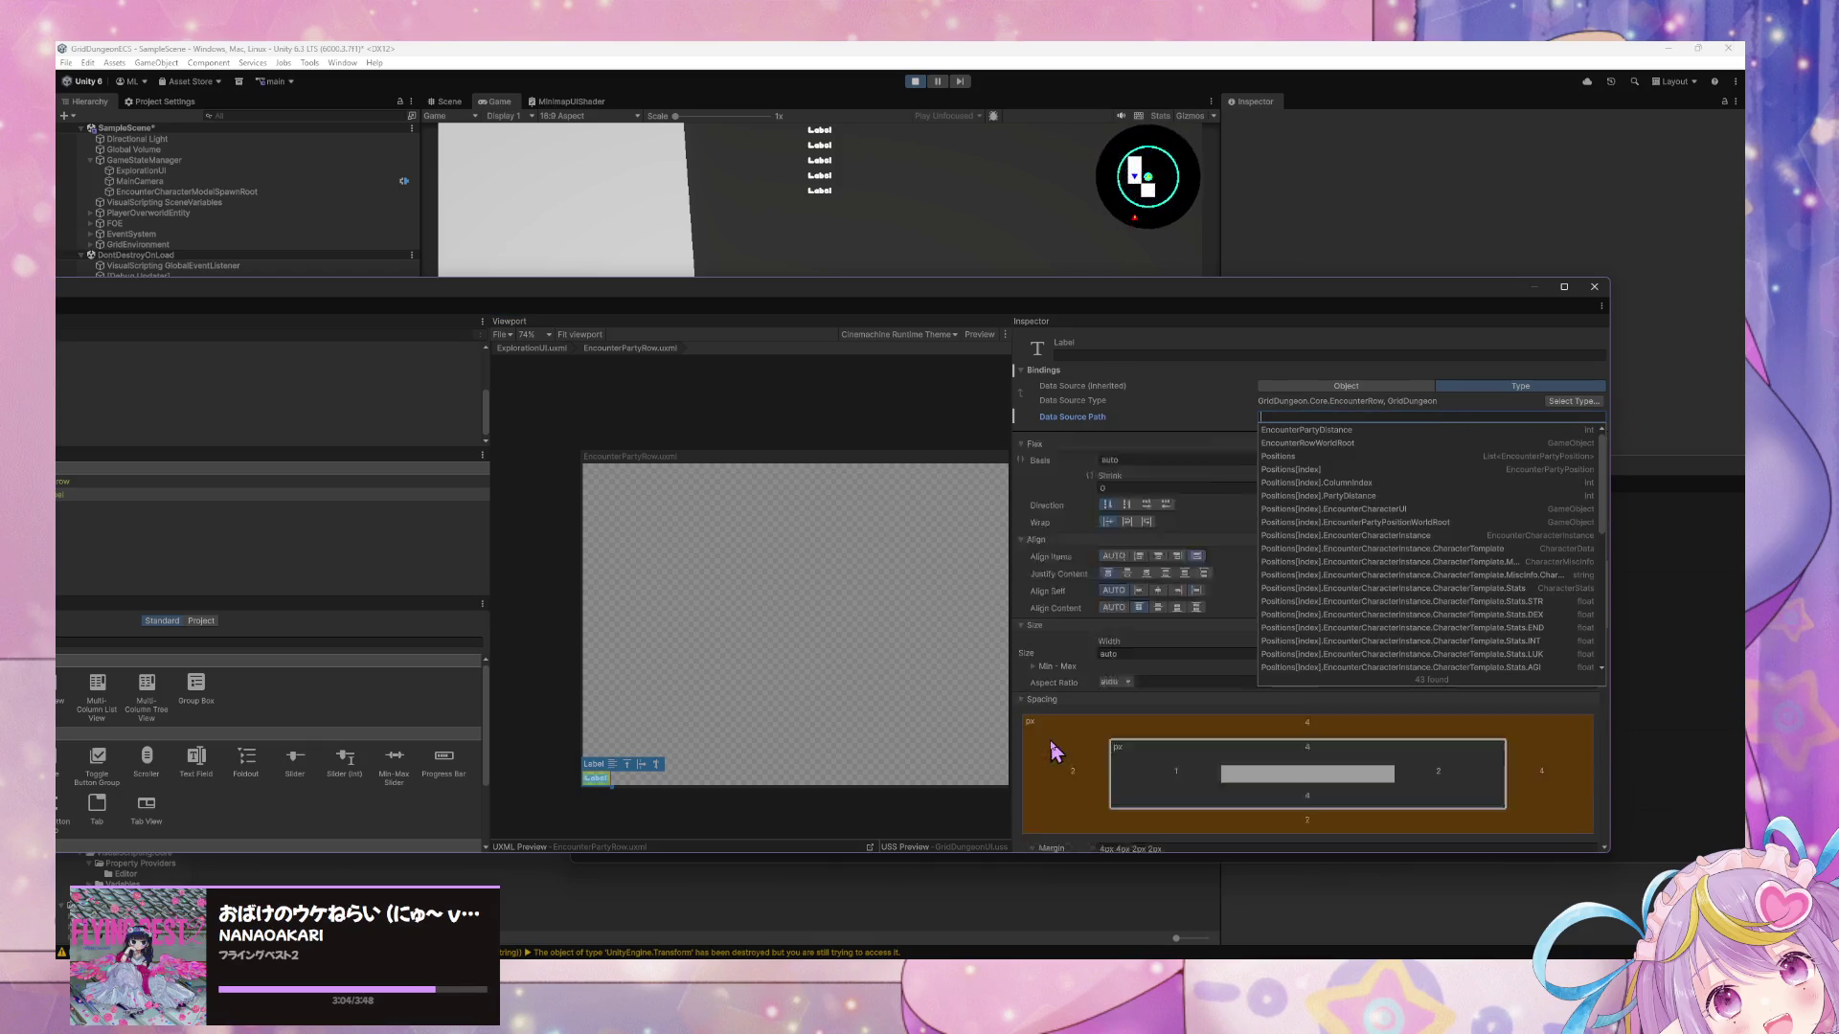
pyautogui.scroll(-4, 1054, 732)
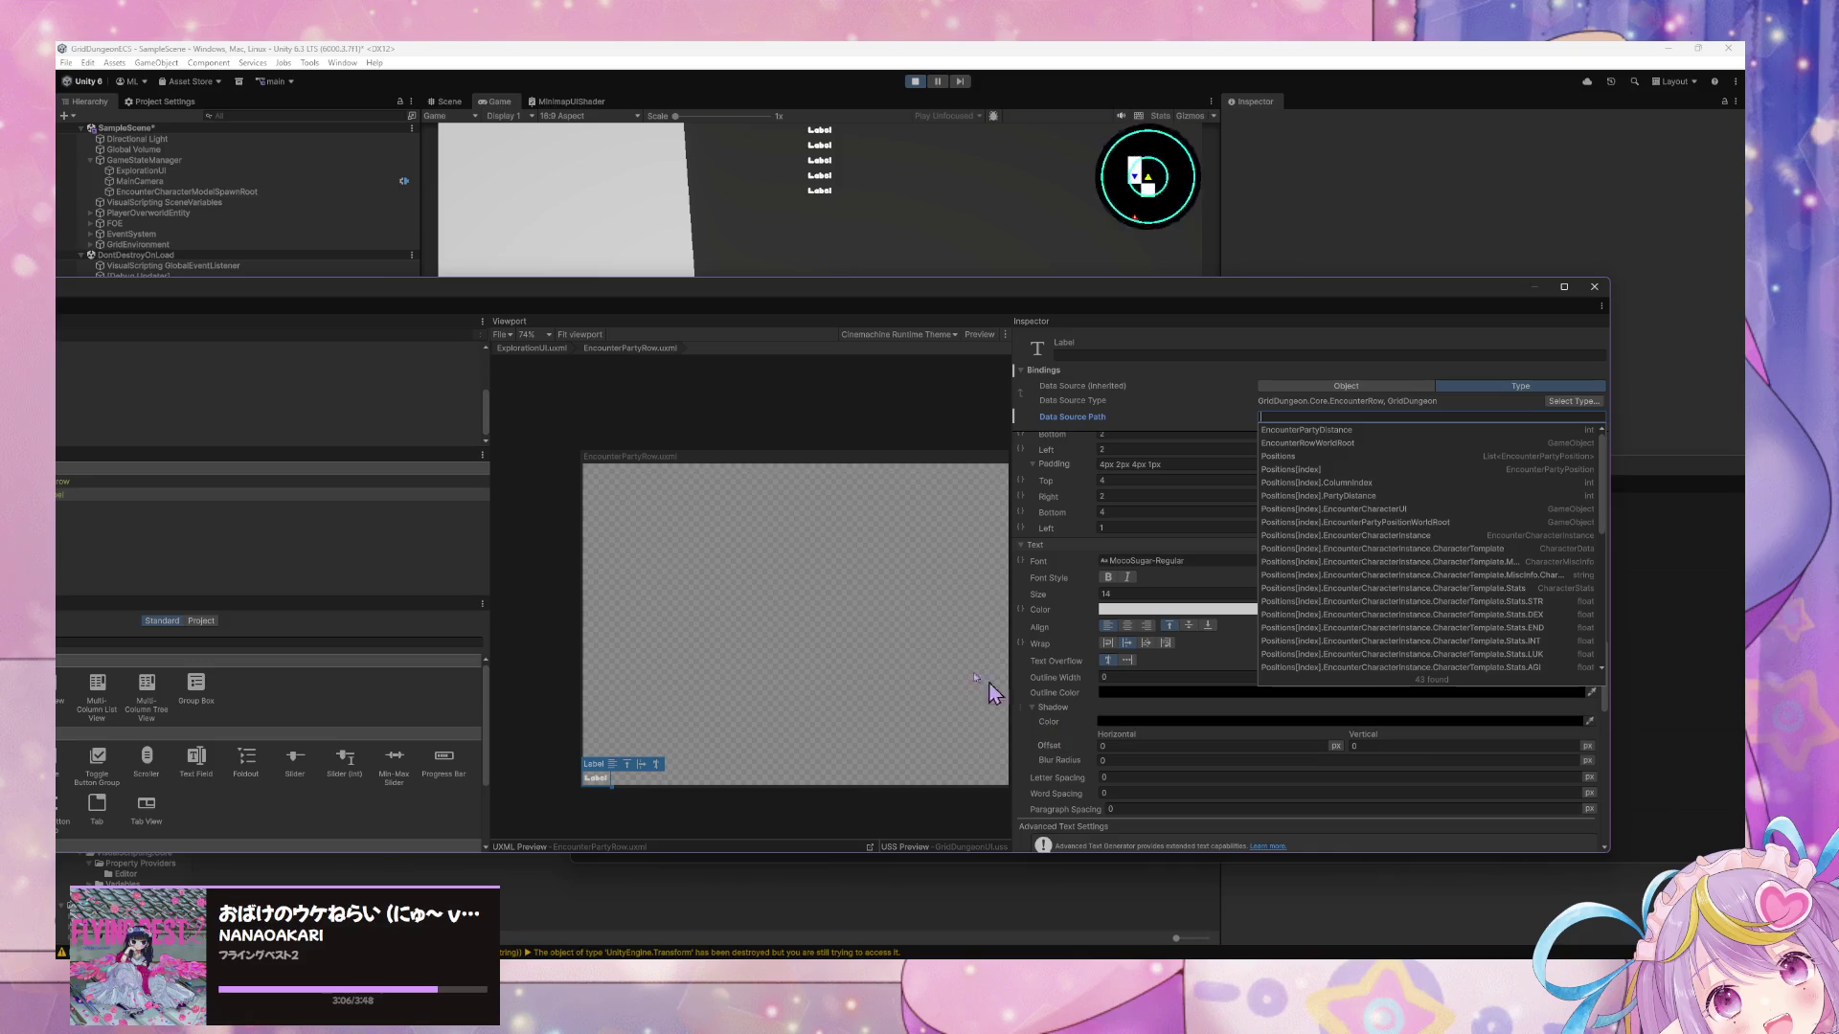
pyautogui.click(1126, 709)
pyautogui.scroll(8, 1127, 699)
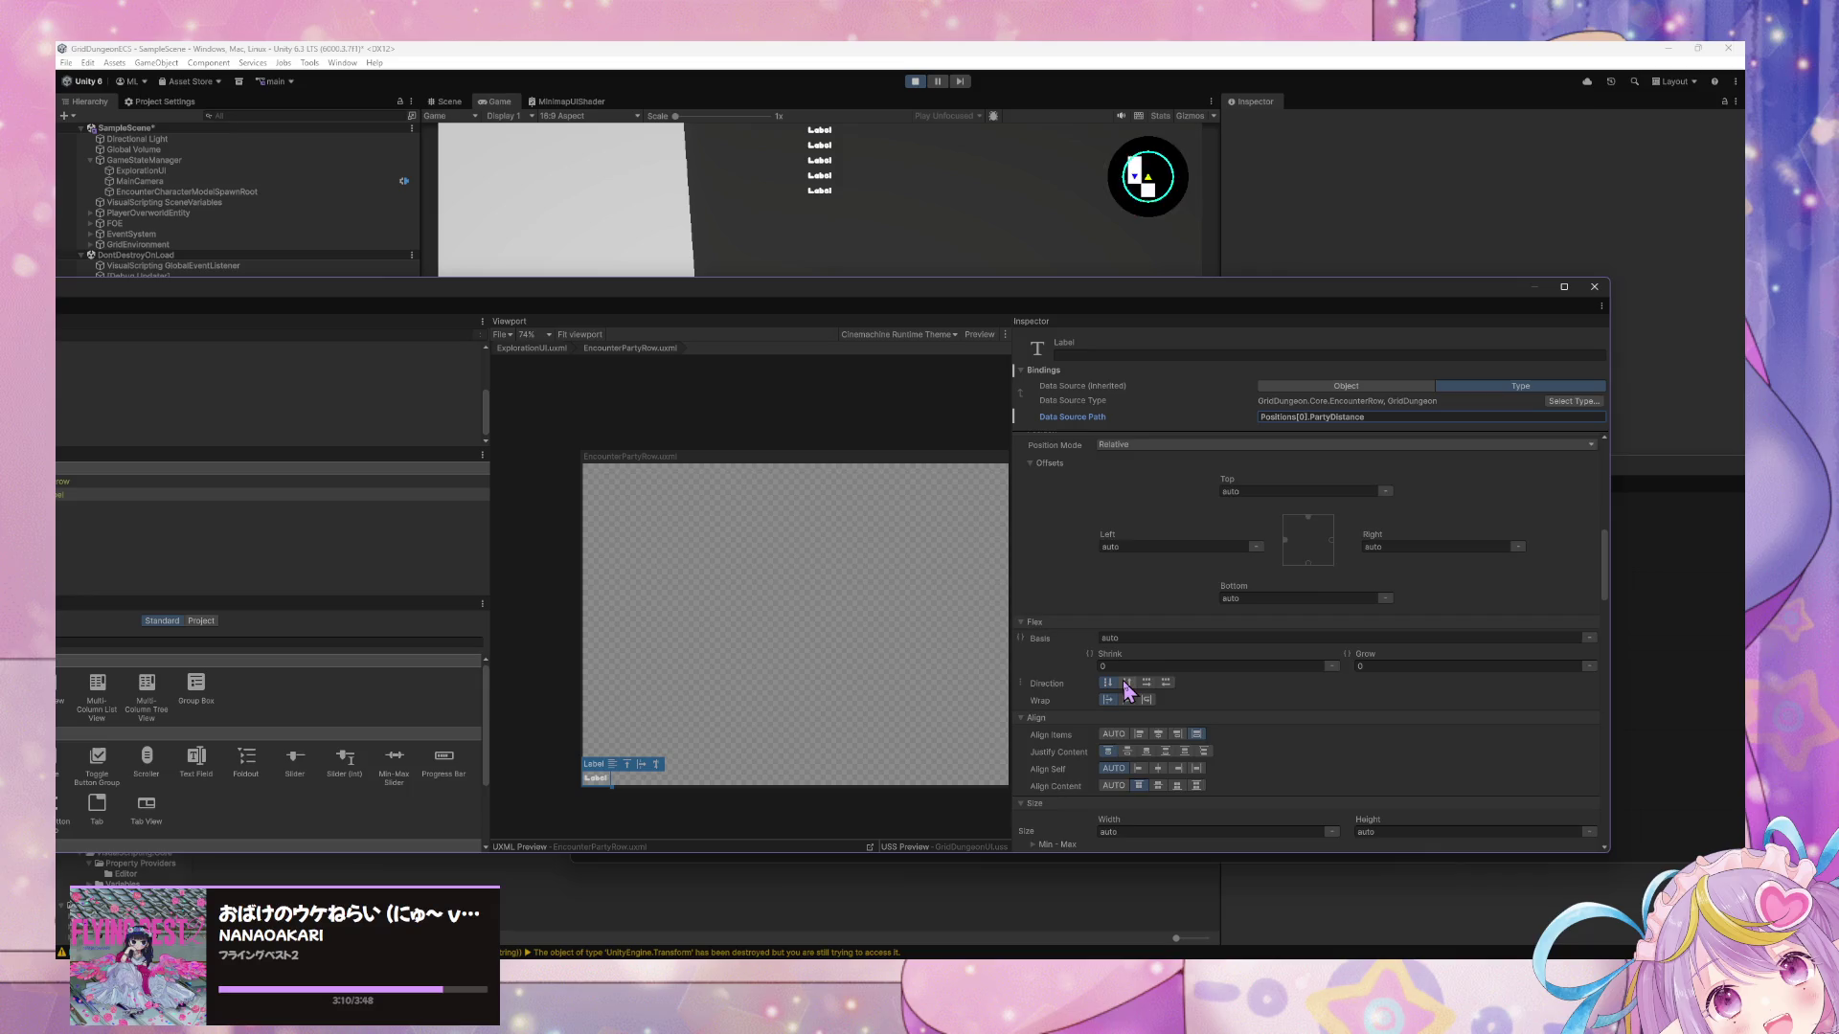
pyautogui.scroll(5, 1126, 689)
pyautogui.scroll(-5, 1126, 688)
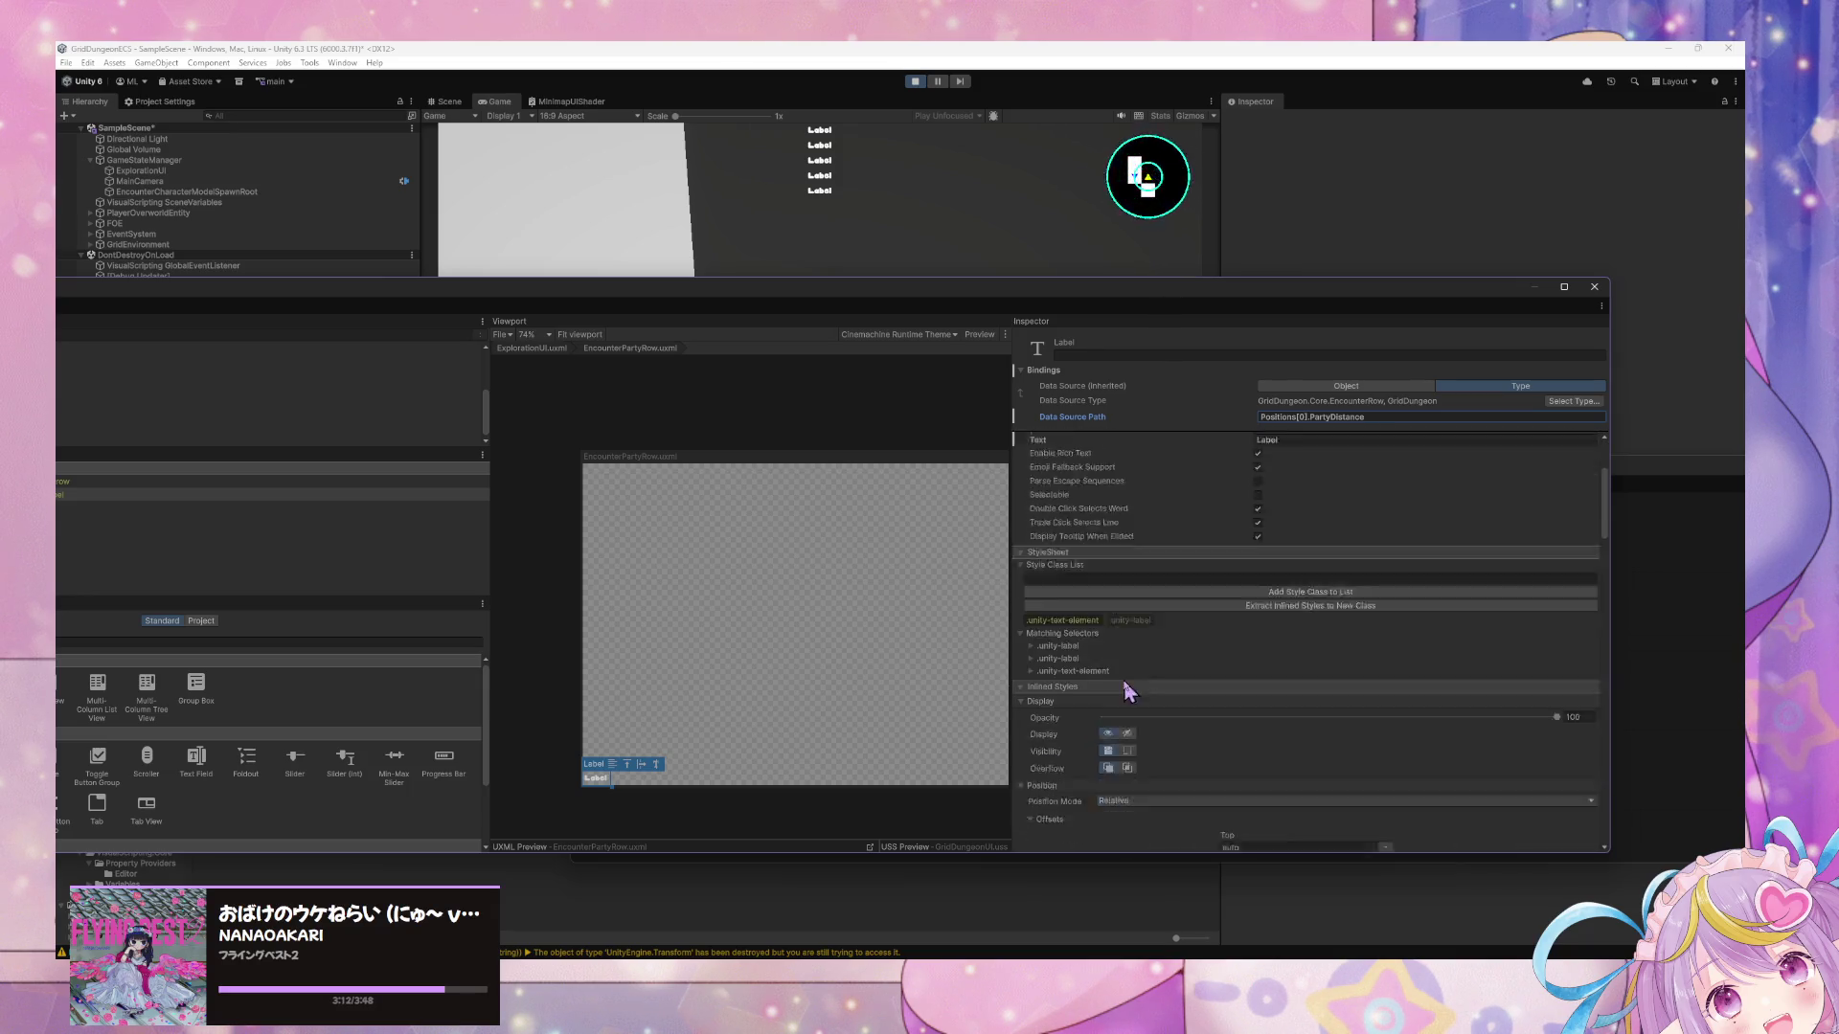
pyautogui.scroll(5, 1122, 670)
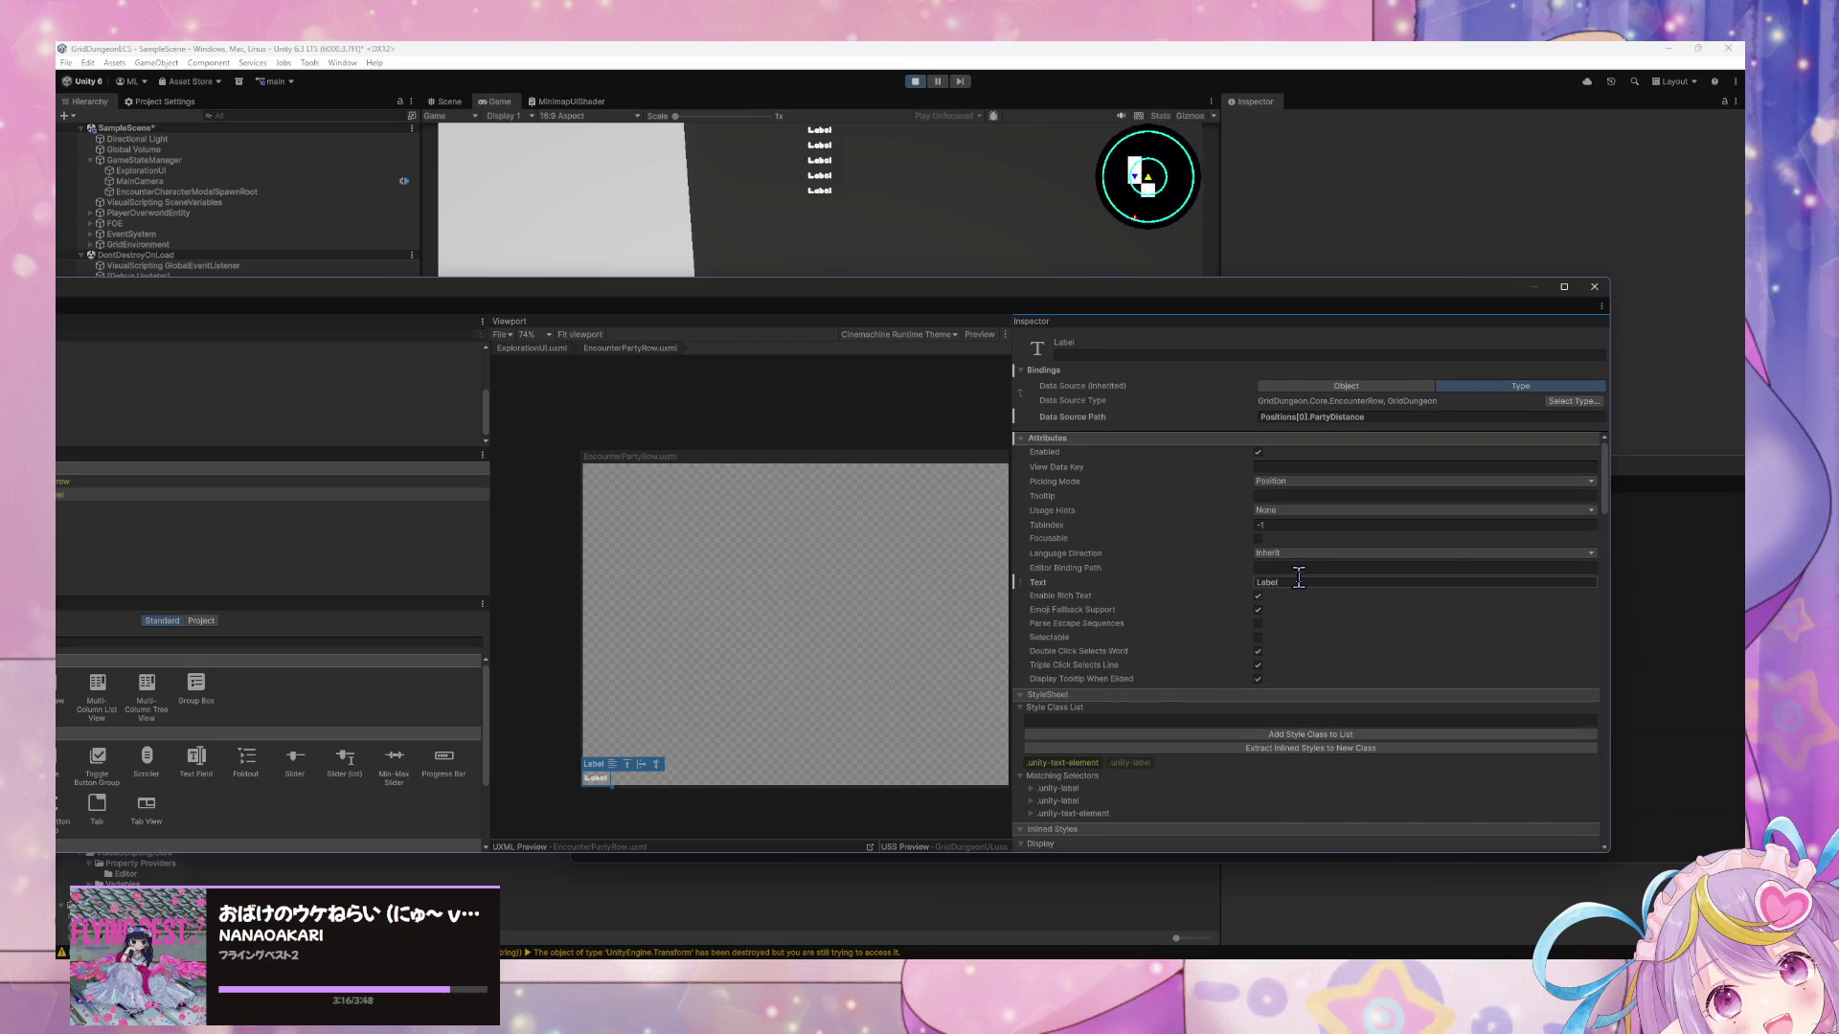
# Append 'nce' to the Label's text, removing the accidental extra line.
pyautogui.click(1298, 580)
pyautogui.write('nce')
pyautogui.press('Return')
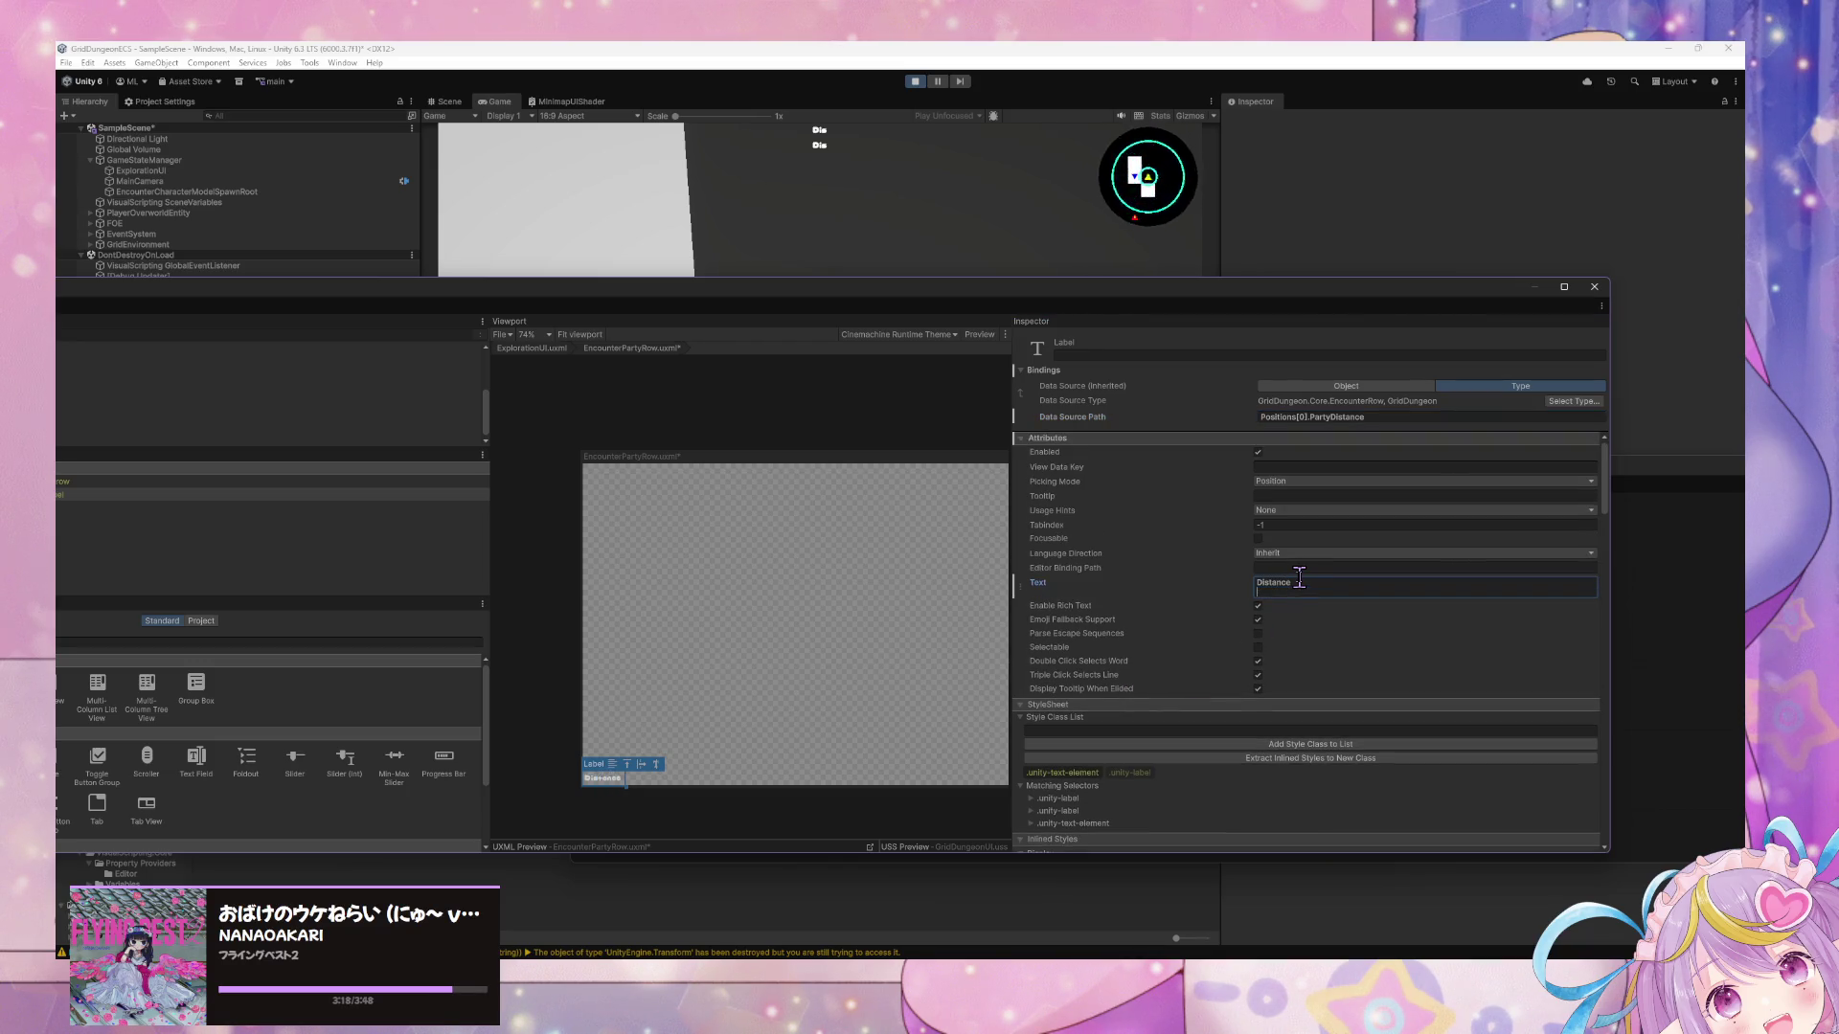
pyautogui.press('BackSpace')
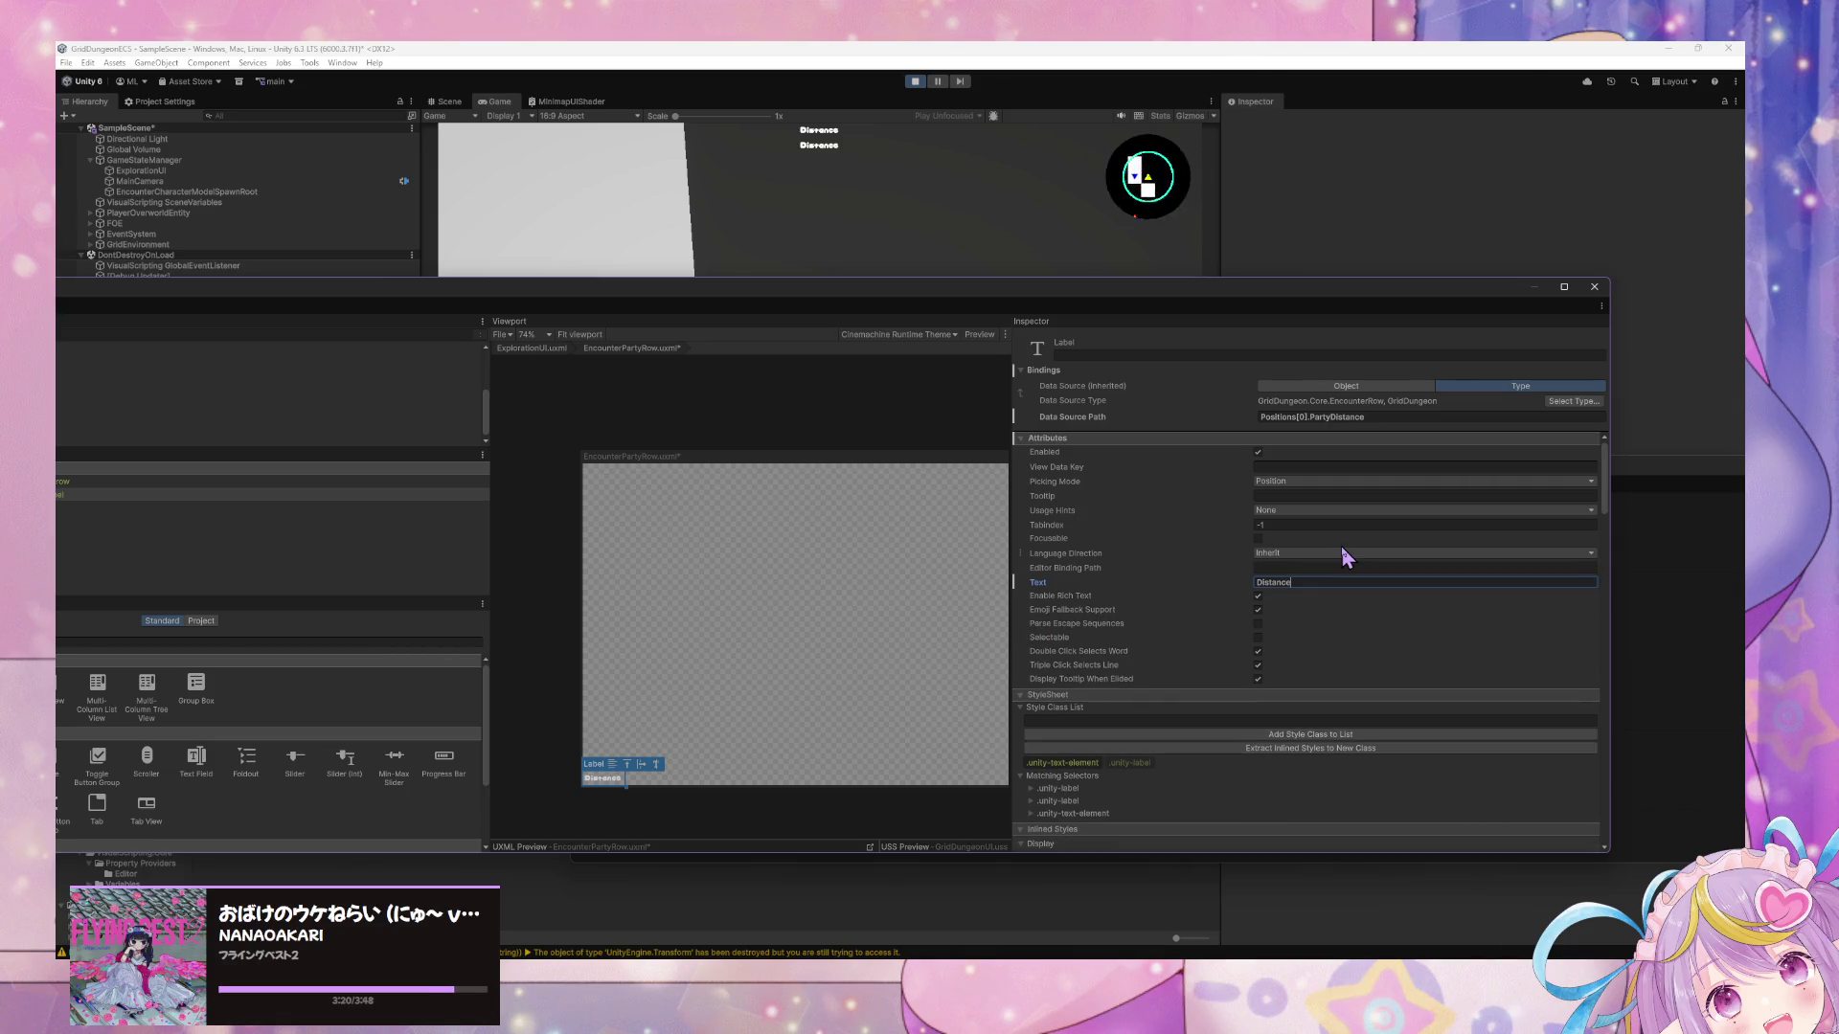
# Start a binding on the Label's Text attribute, then clear its data source path.
pyautogui.rightClick(1023, 587)
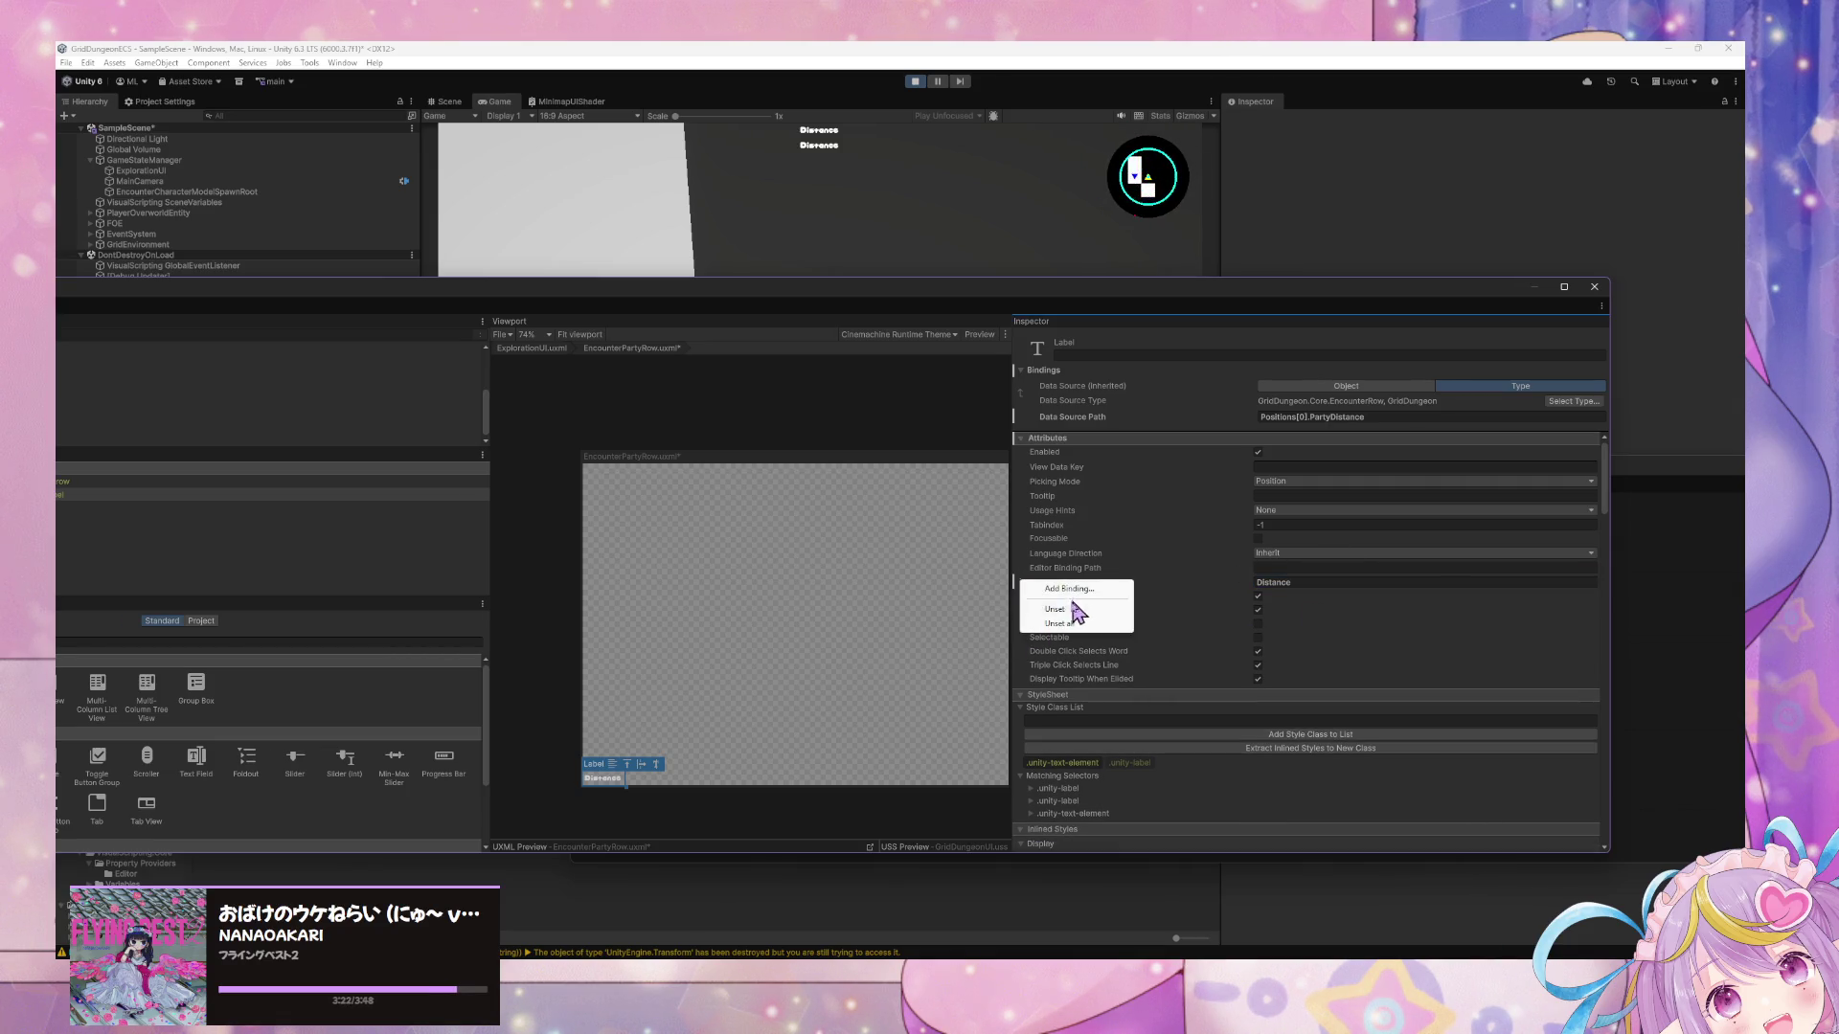
pyautogui.click(1097, 603)
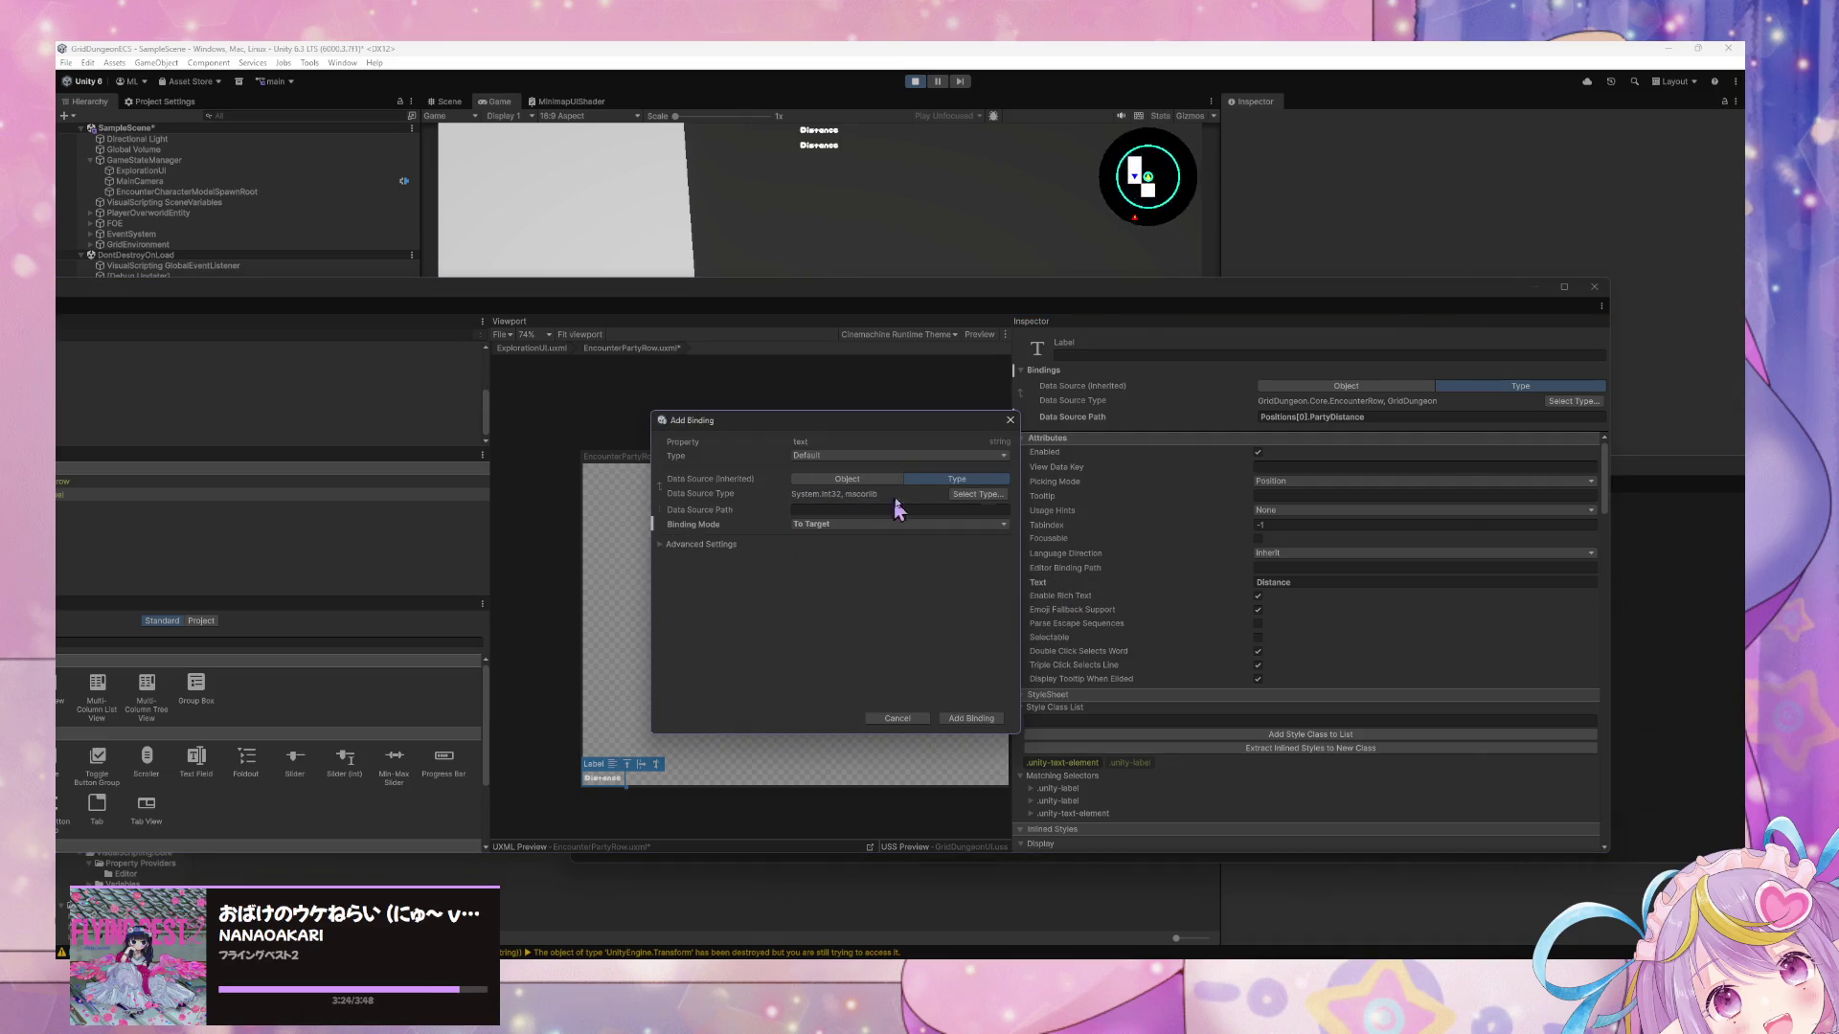
pyautogui.press('Return')
pyautogui.click(1394, 416)
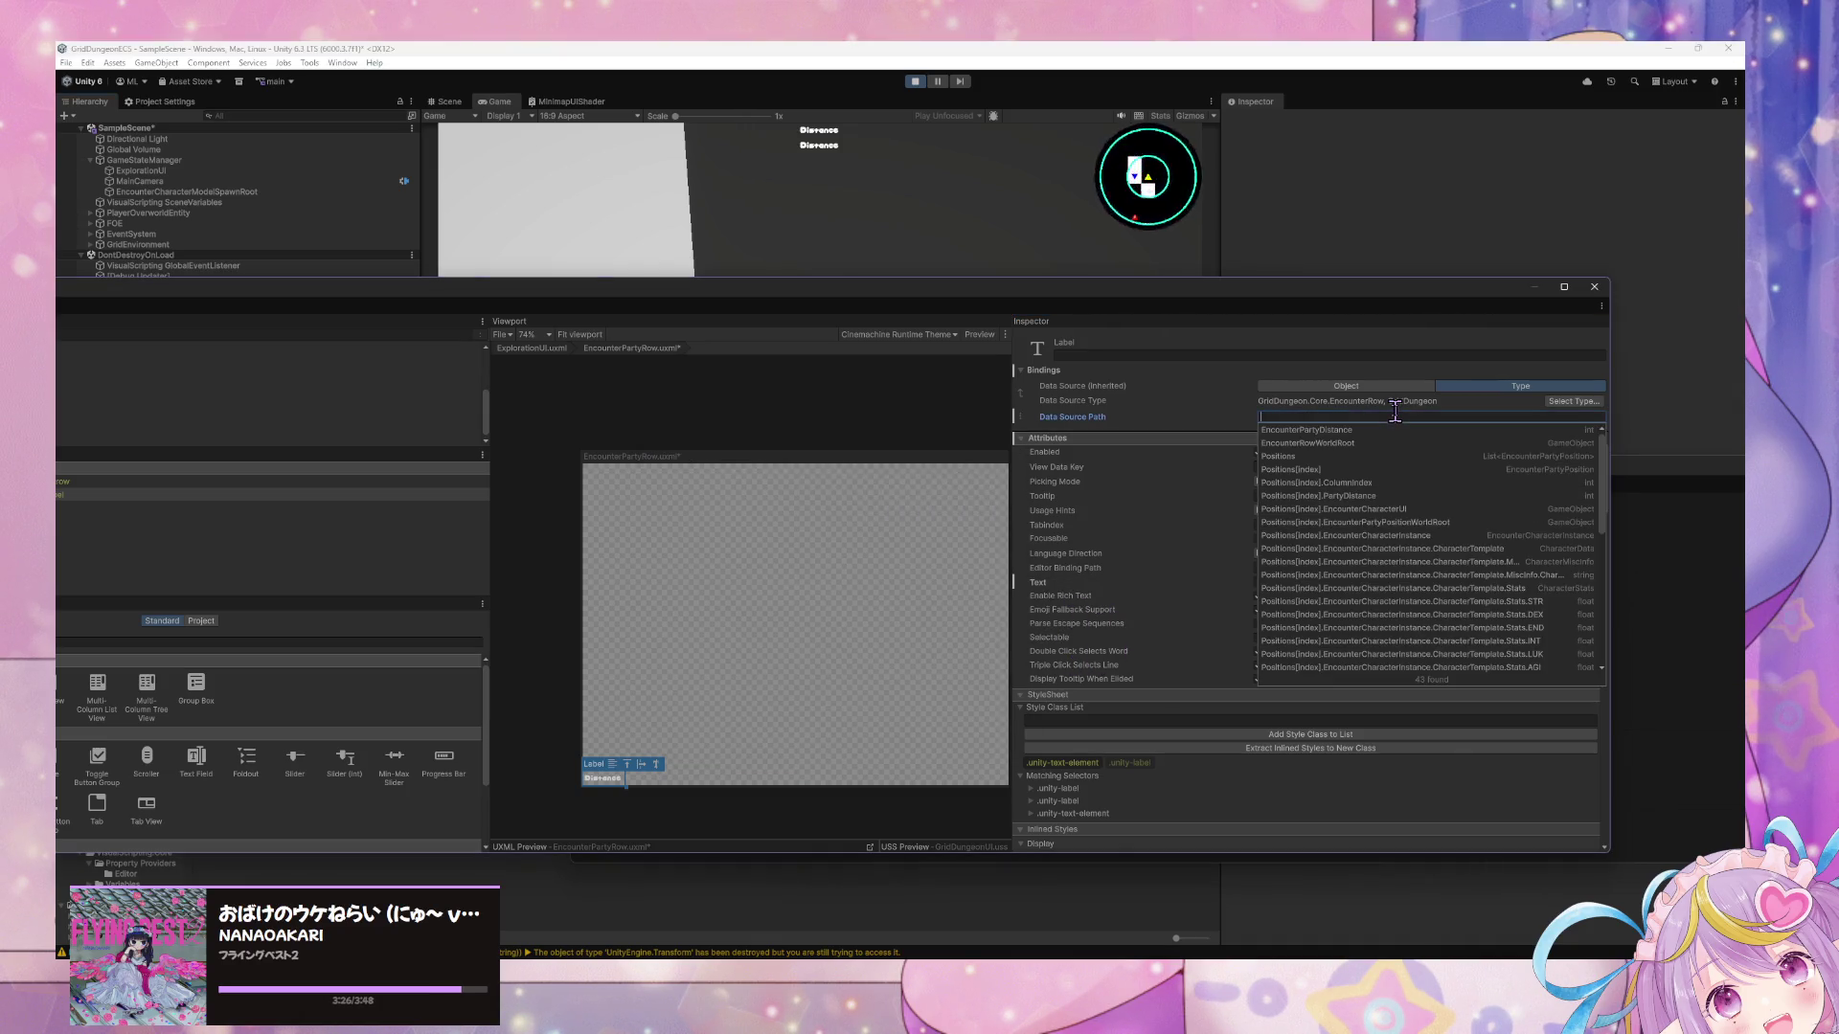
pyautogui.click(1317, 496)
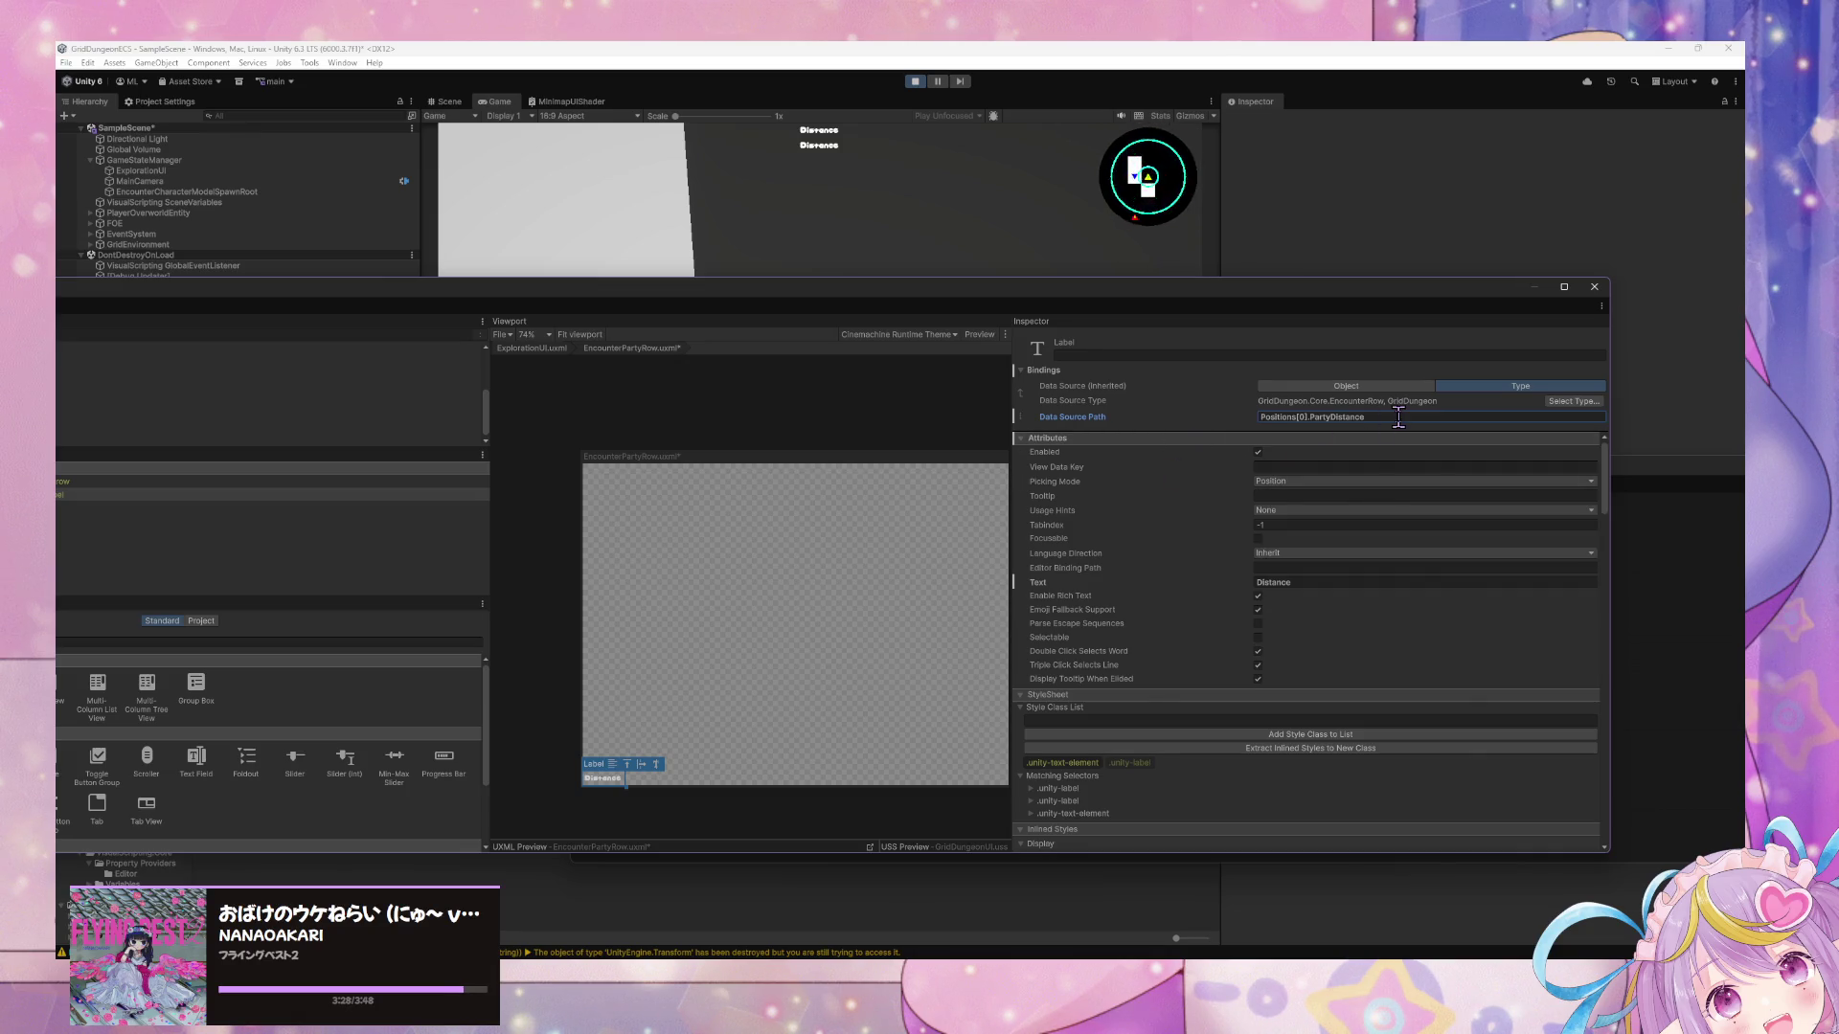
pyautogui.hotkey('ctrl', 'a')
pyautogui.press('BackSpace')
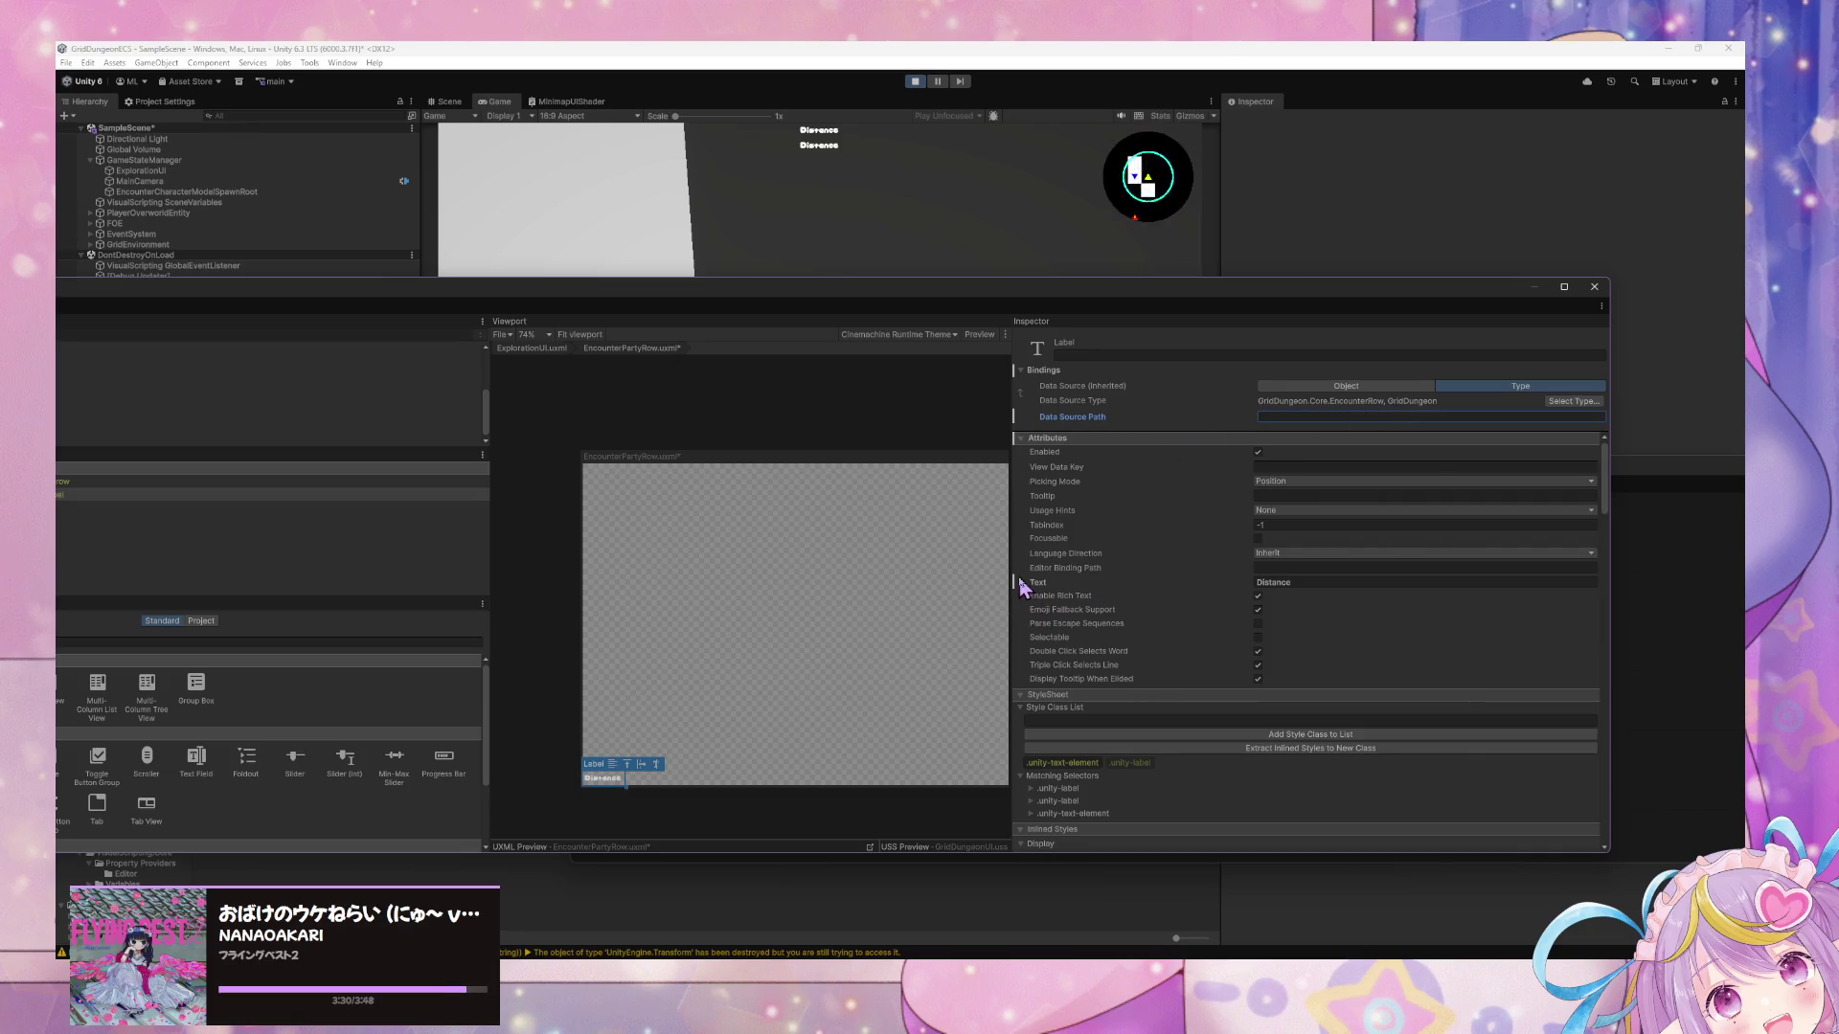
# Add a Text binding to Positions[0].PartyDistance and save EncounterPartyRow.uxml.
pyautogui.rightClick(1021, 586)
pyautogui.click(1031, 593)
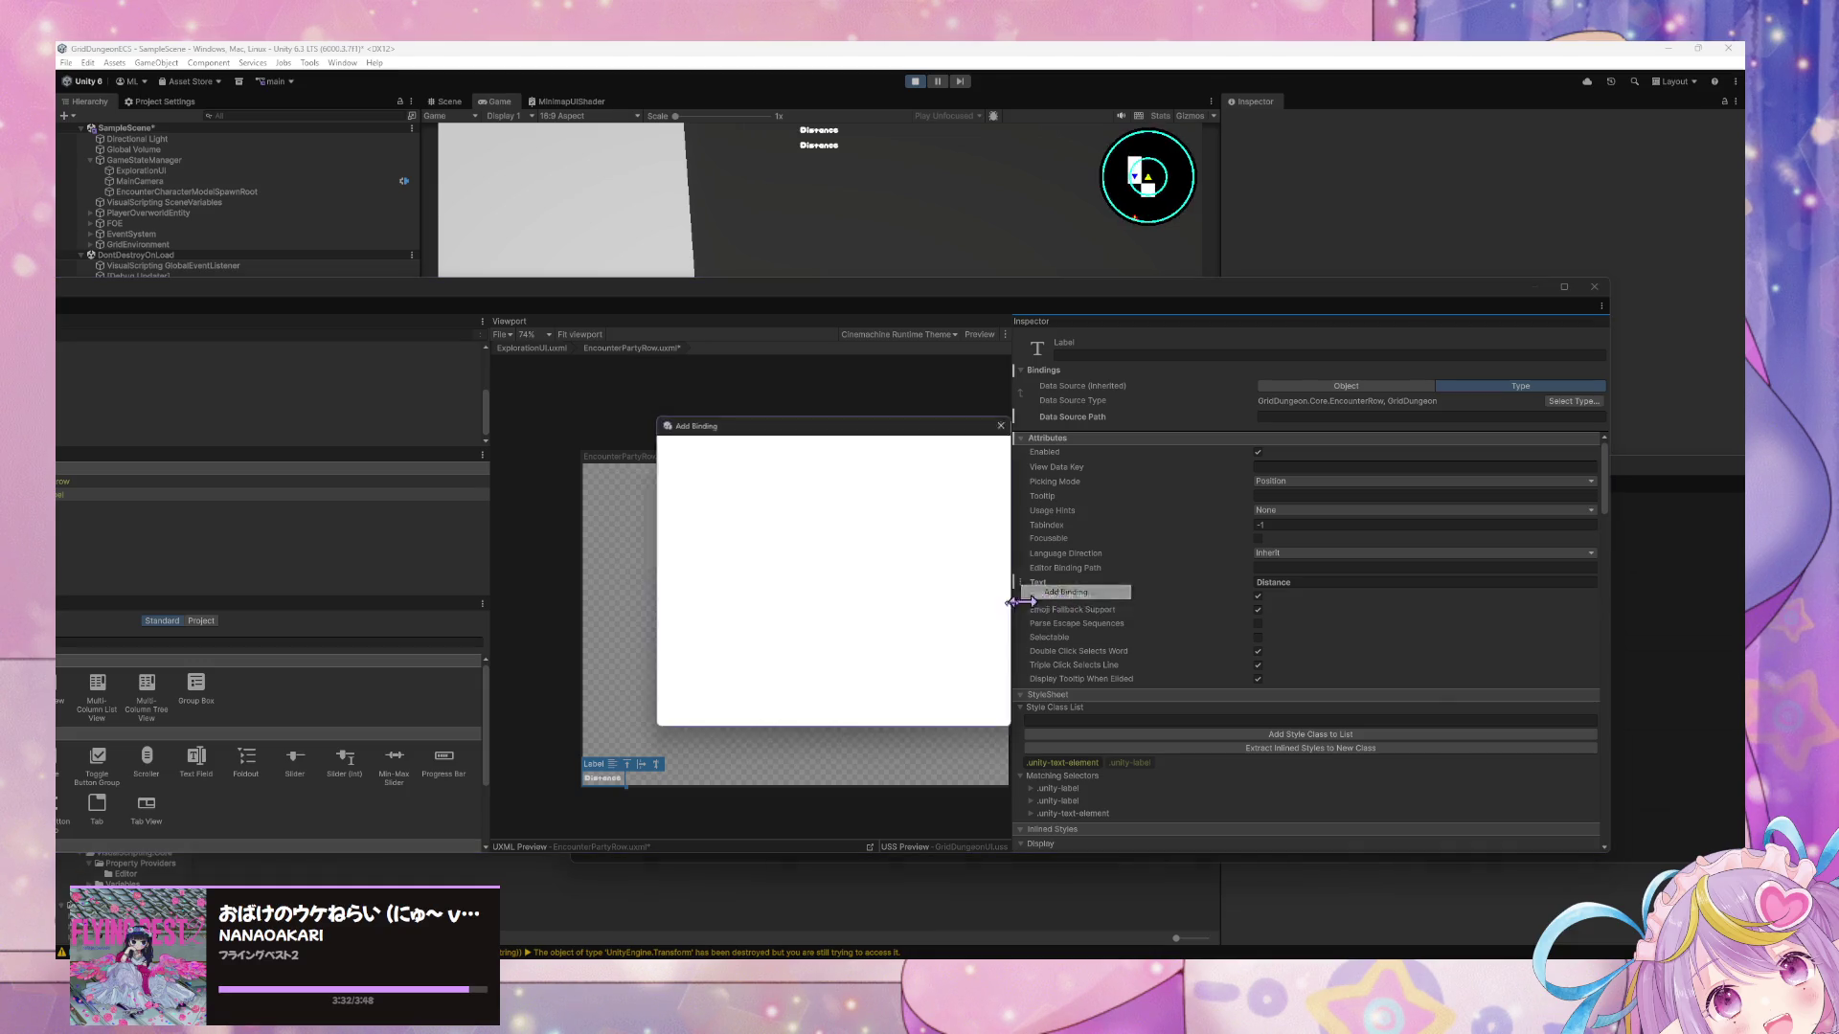
pyautogui.click(861, 509)
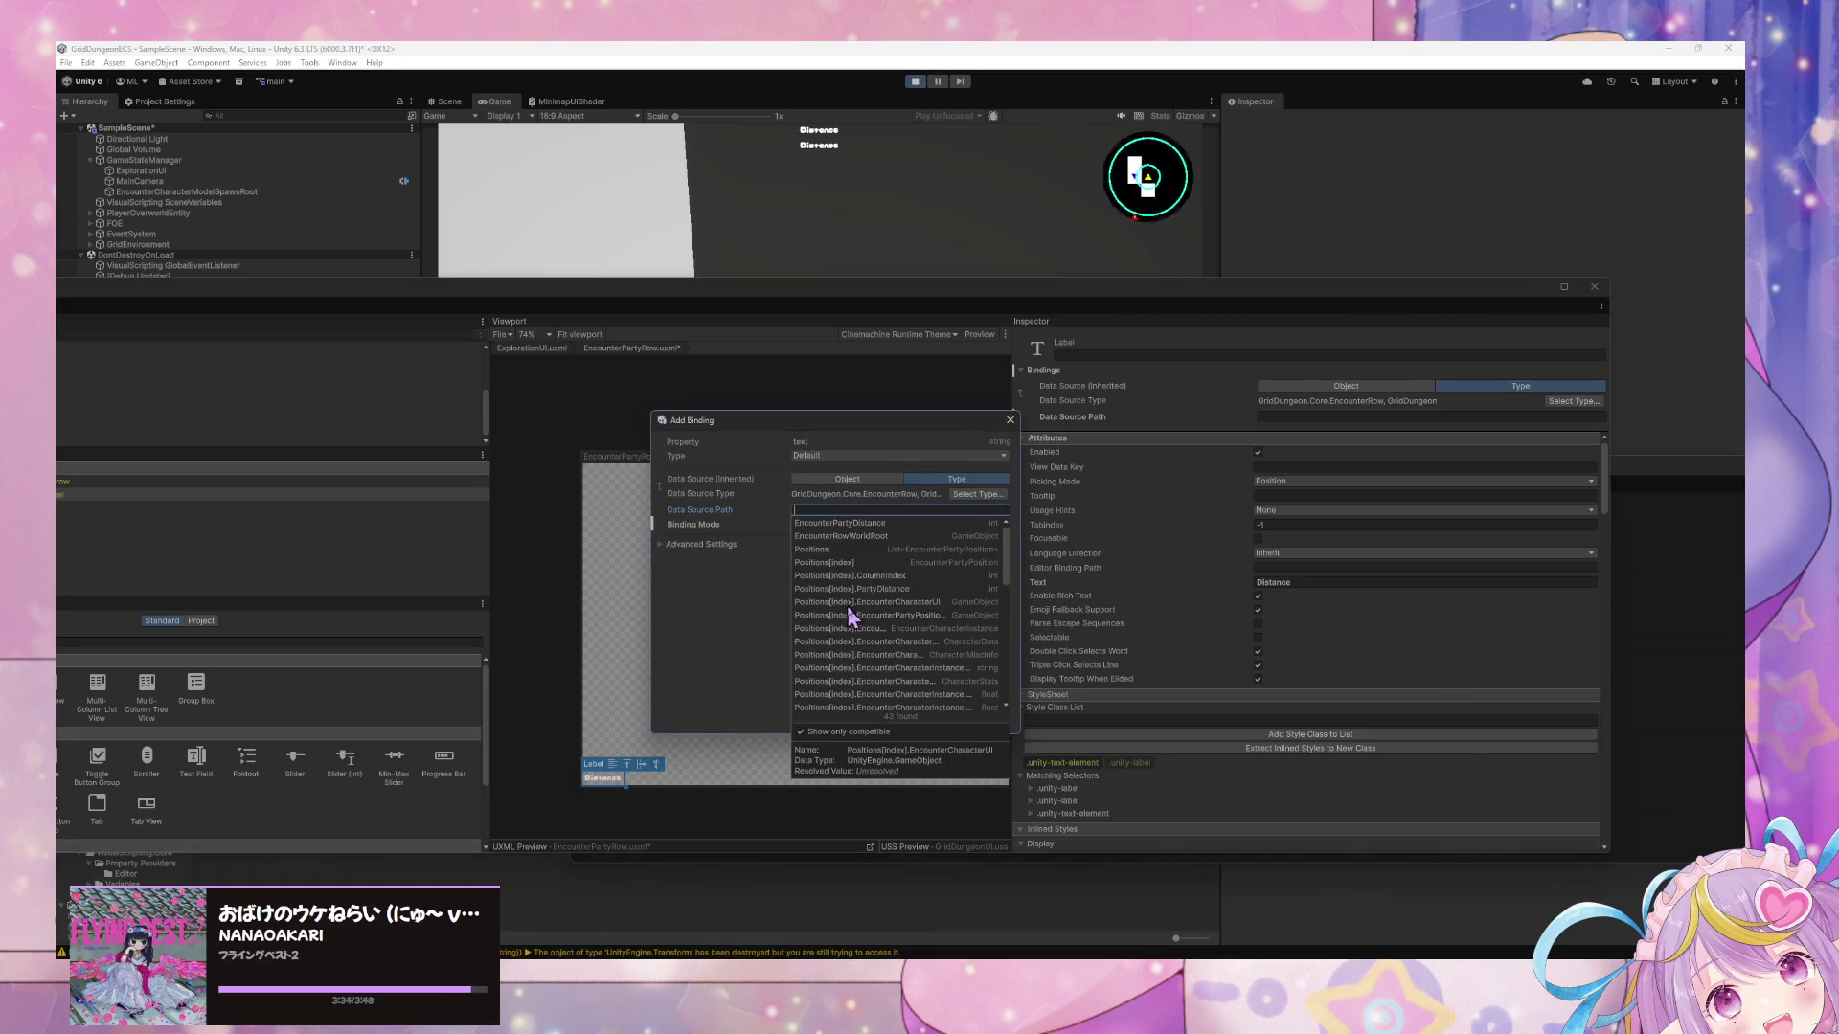
pyautogui.click(917, 589)
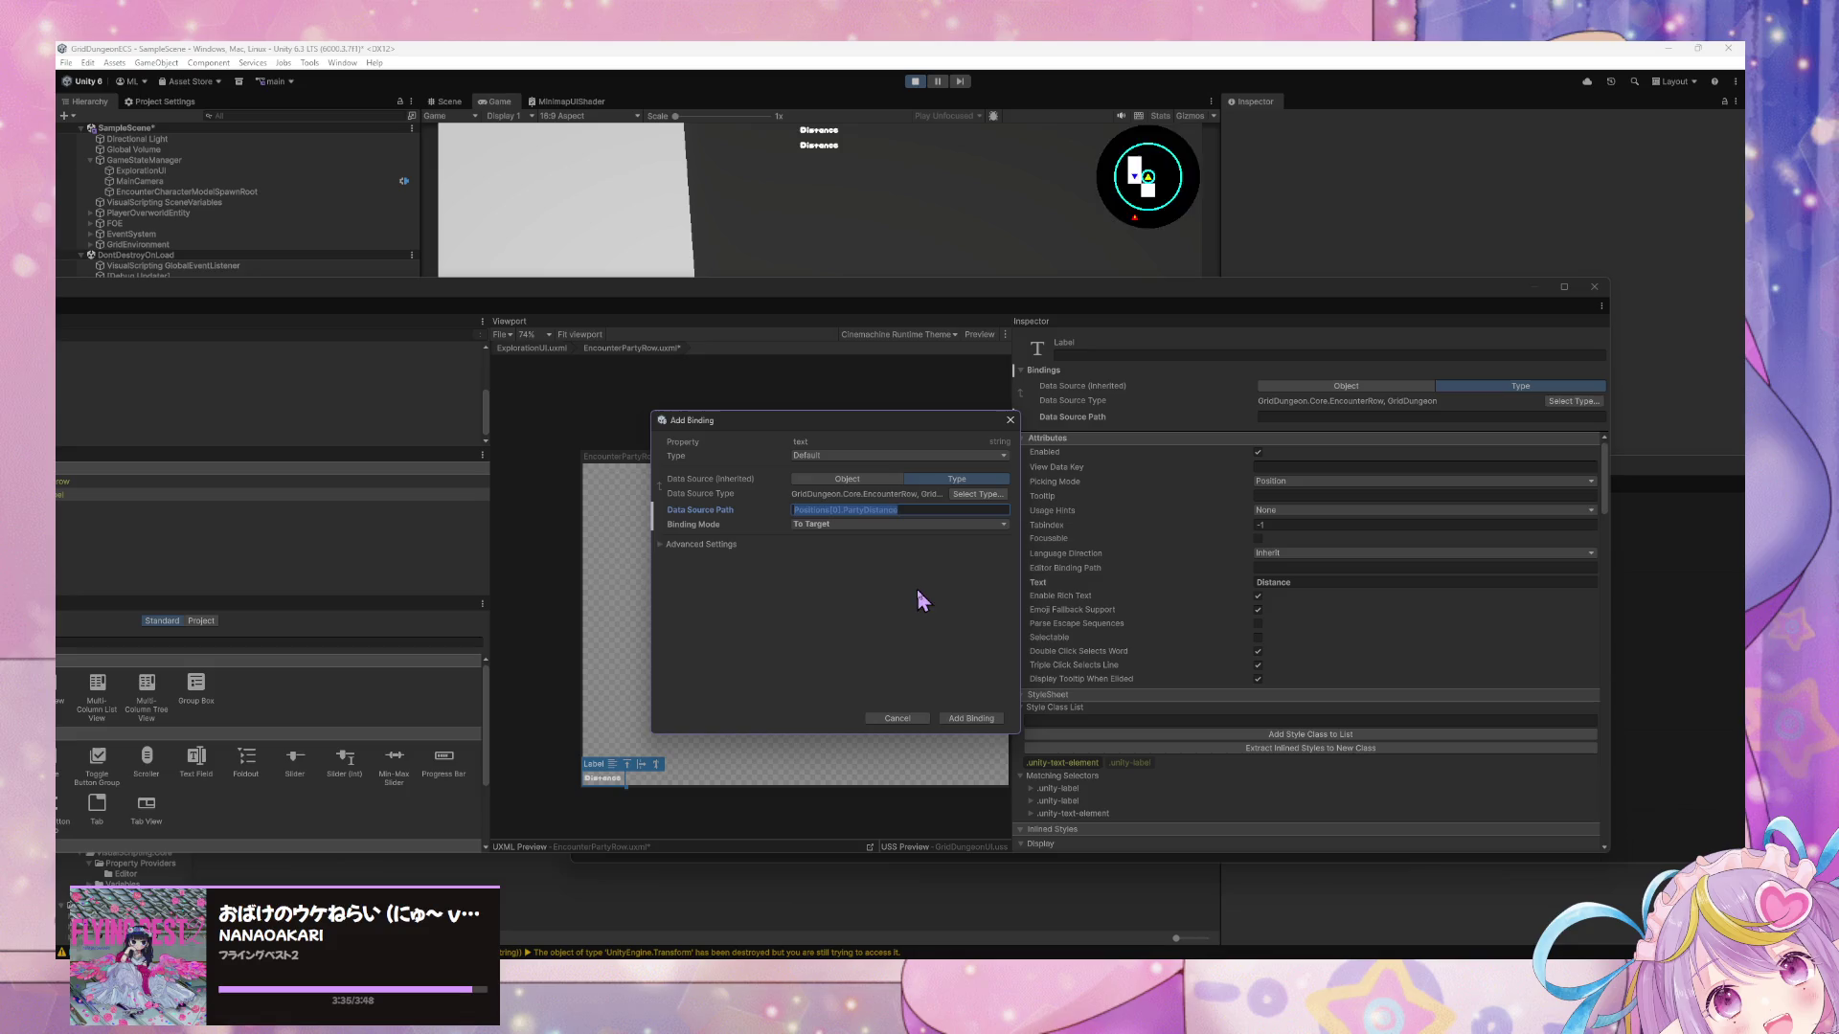
pyautogui.click(969, 718)
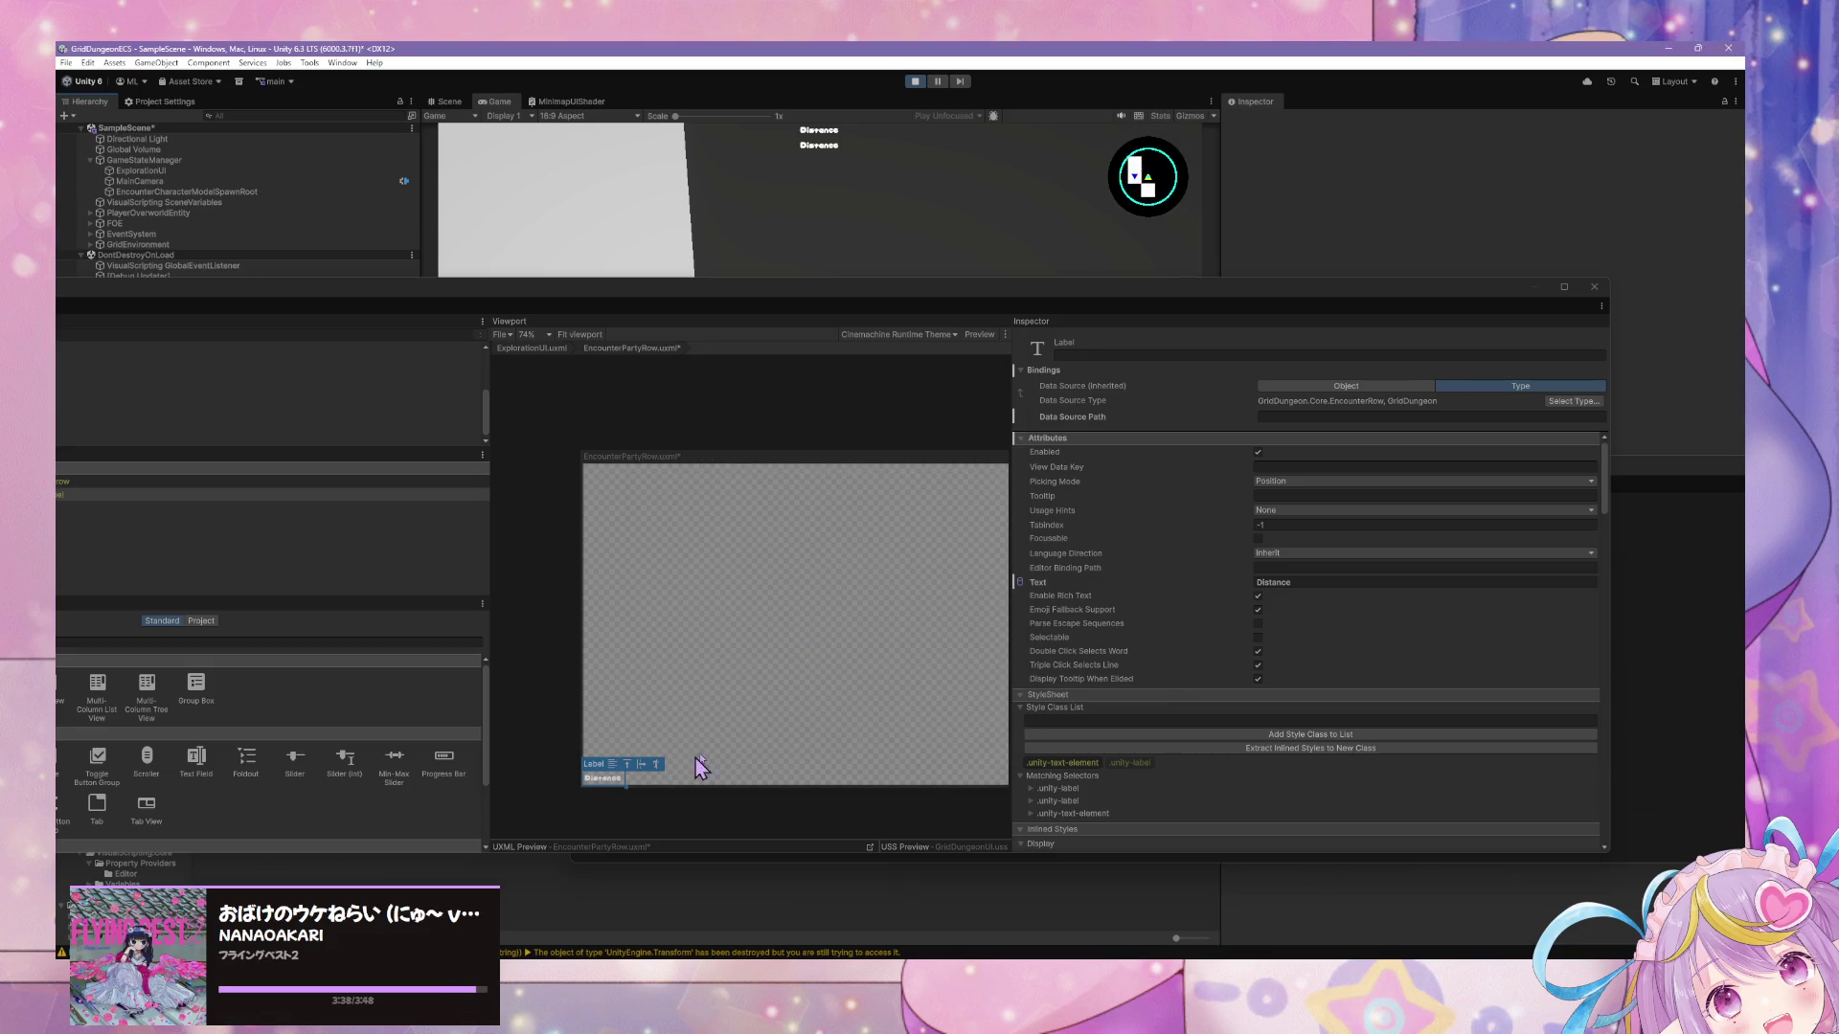
pyautogui.hotkey('ctrl', 's')
# Rearrange the windows, select GameStateManager and enlarge its State Graph.
pyautogui.moveTo(1035, 305); pyautogui.dragTo(789, 308)
pyautogui.click(1436, 541)
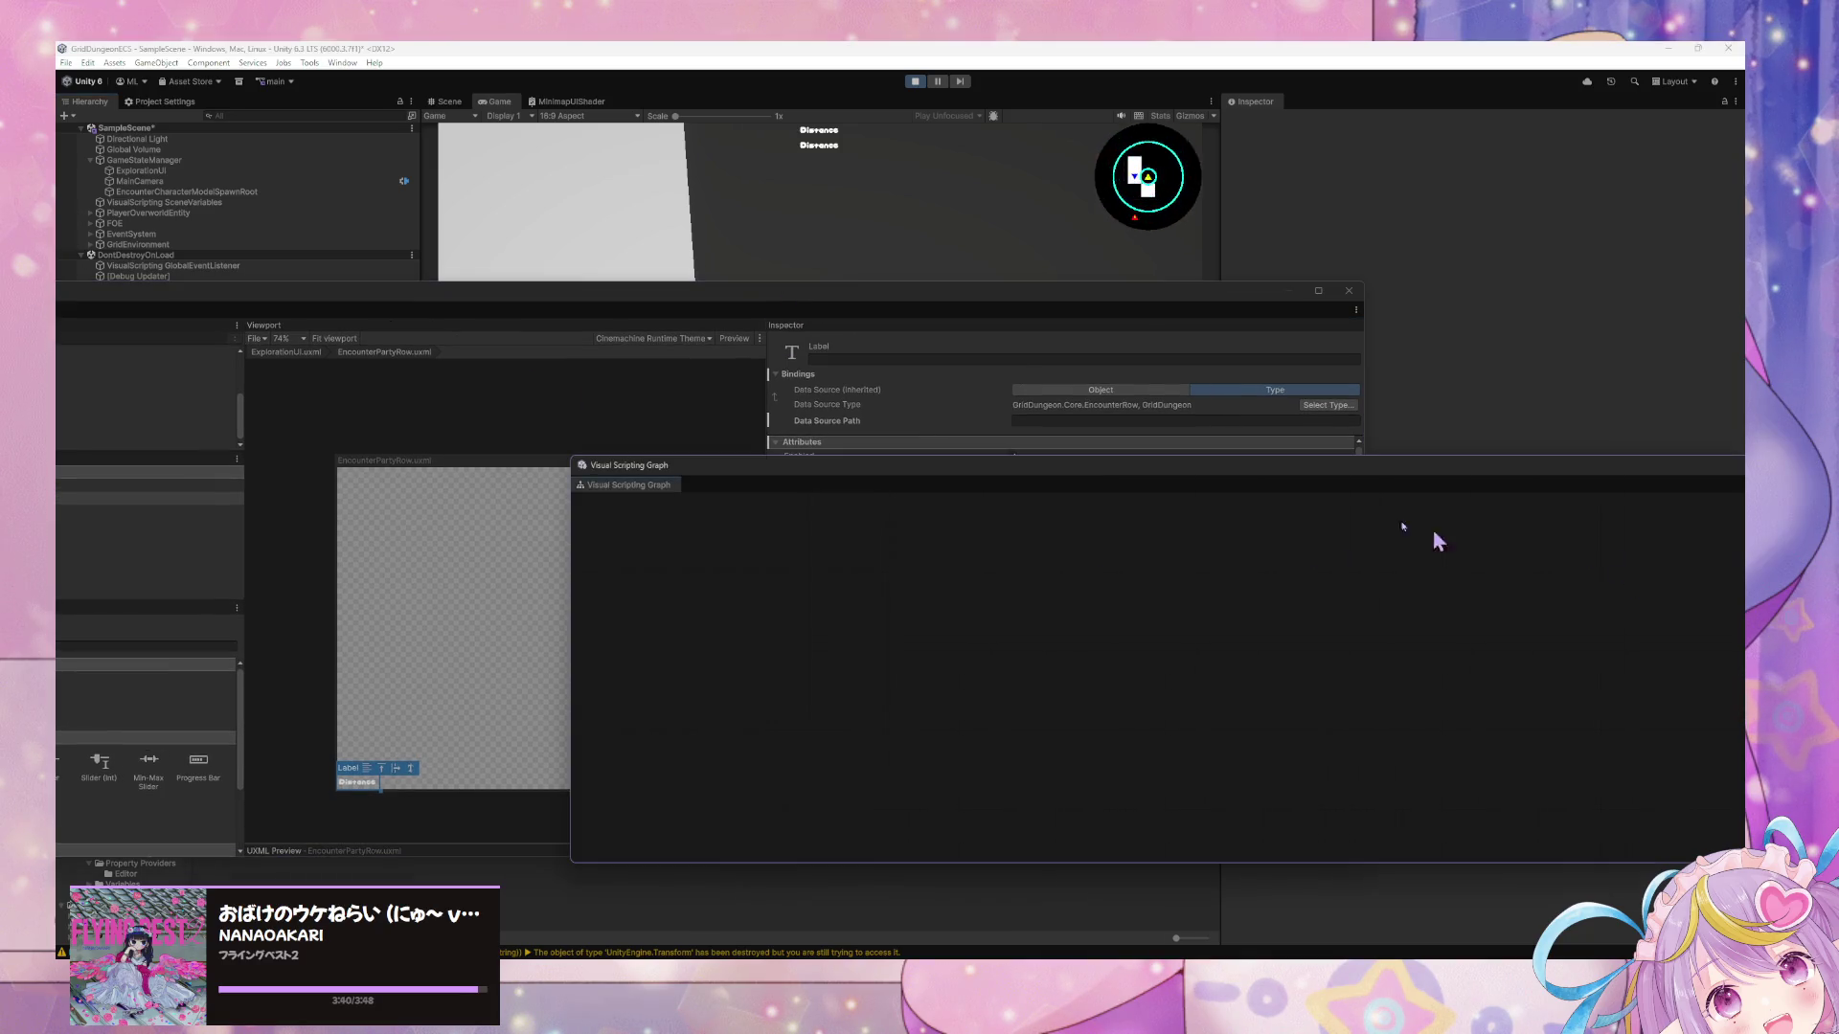
pyautogui.click(134, 245)
pyautogui.moveTo(158, 301); pyautogui.dragTo(541, 550)
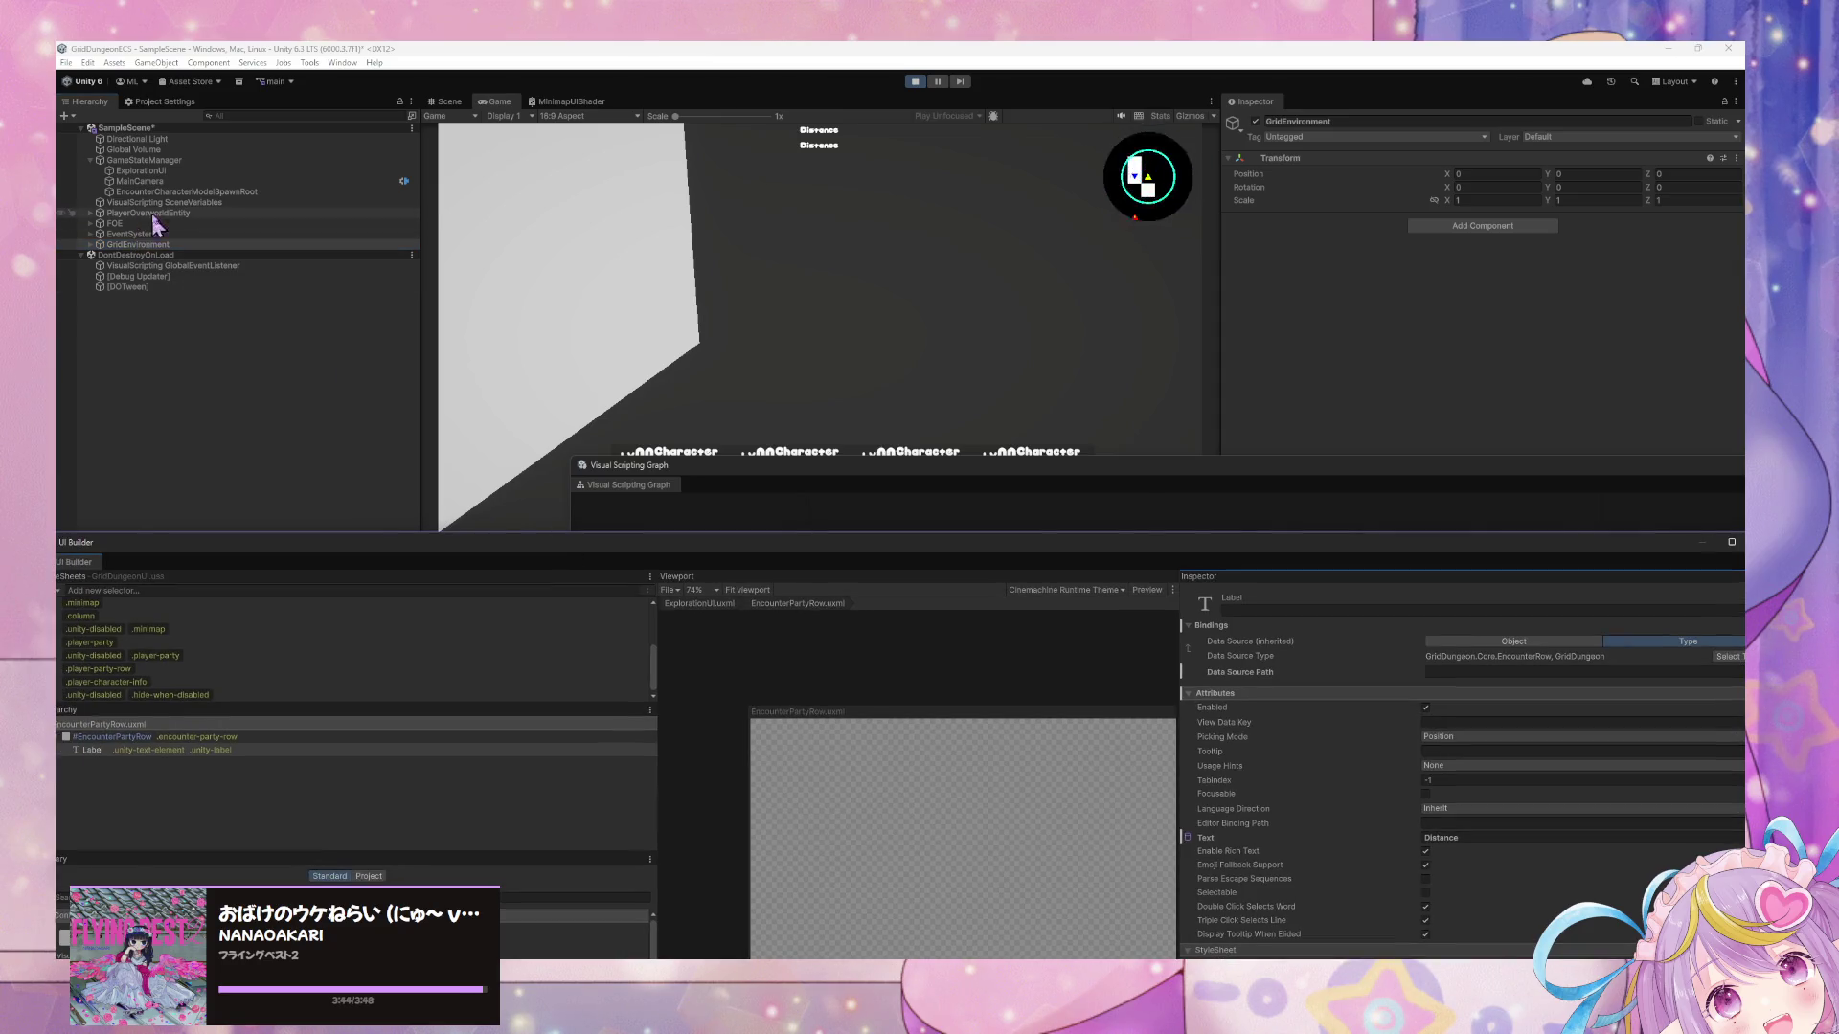
pyautogui.click(148, 161)
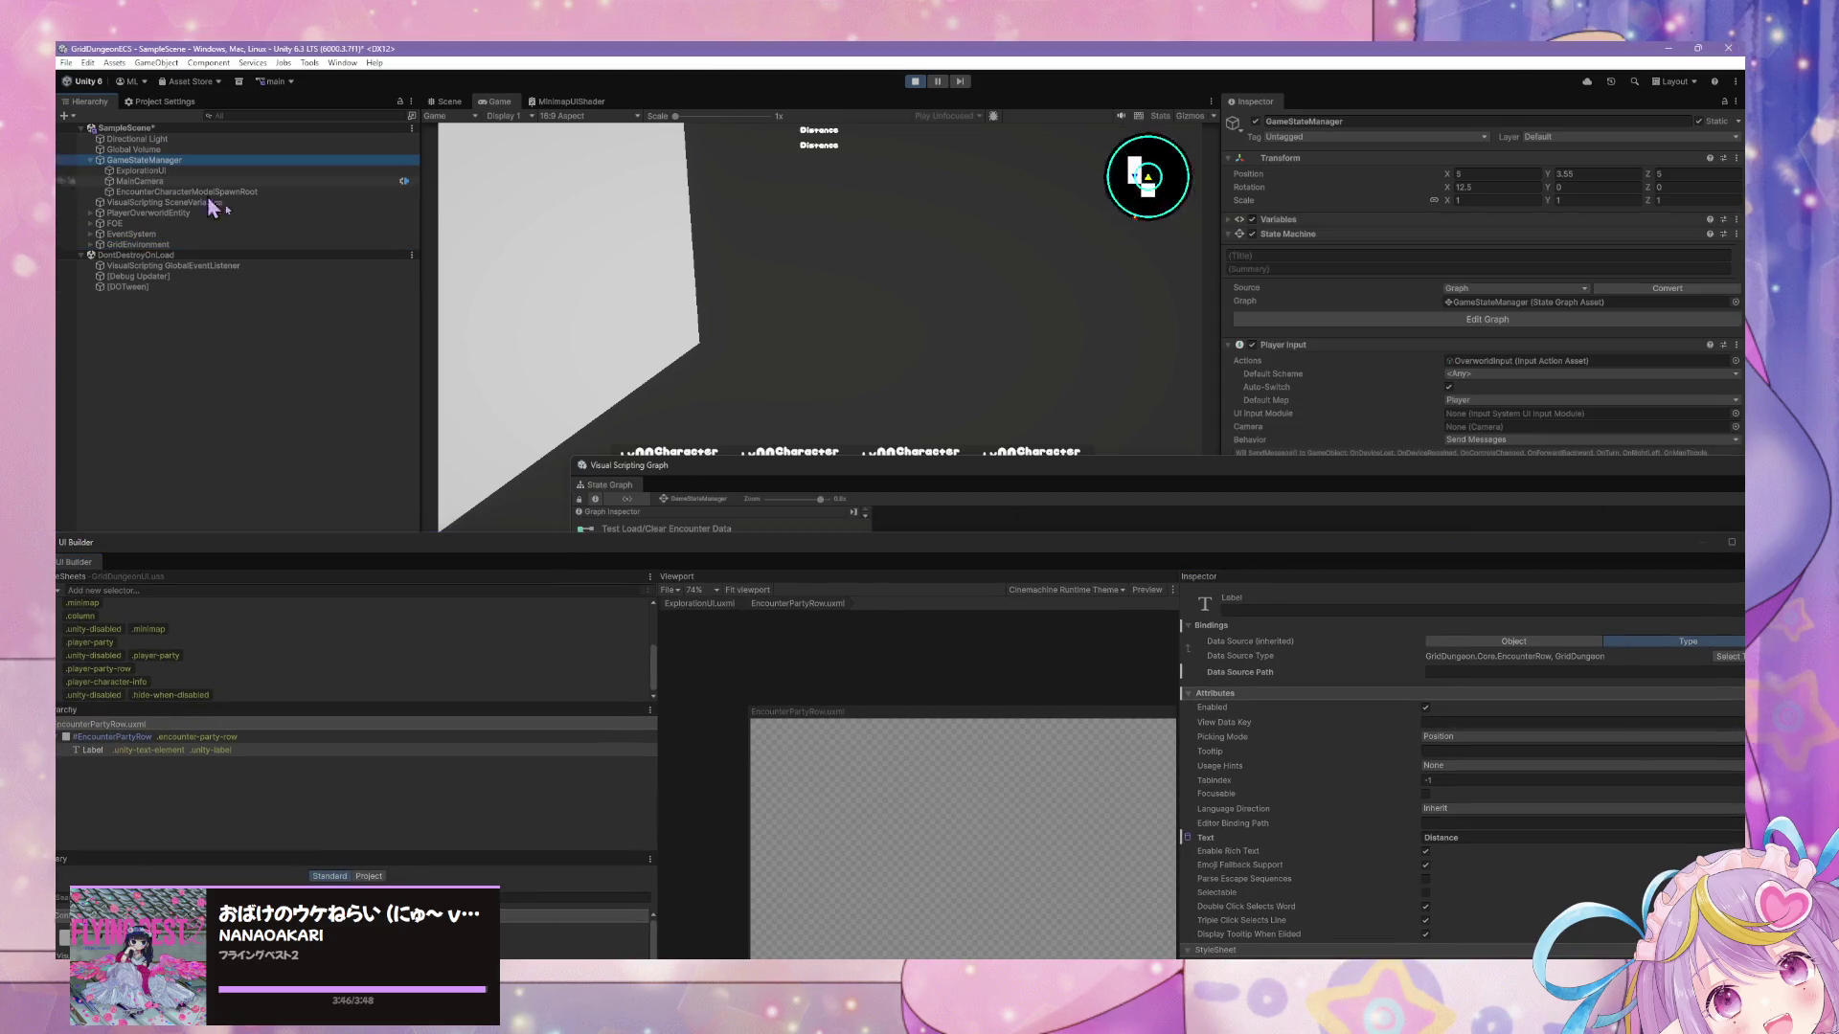
pyautogui.moveTo(825, 457)
pyautogui.mouseDown()
pyautogui.moveTo(706, 443)
pyautogui.moveTo(648, 587)
pyautogui.moveTo(824, 357)
pyautogui.mouseUp()
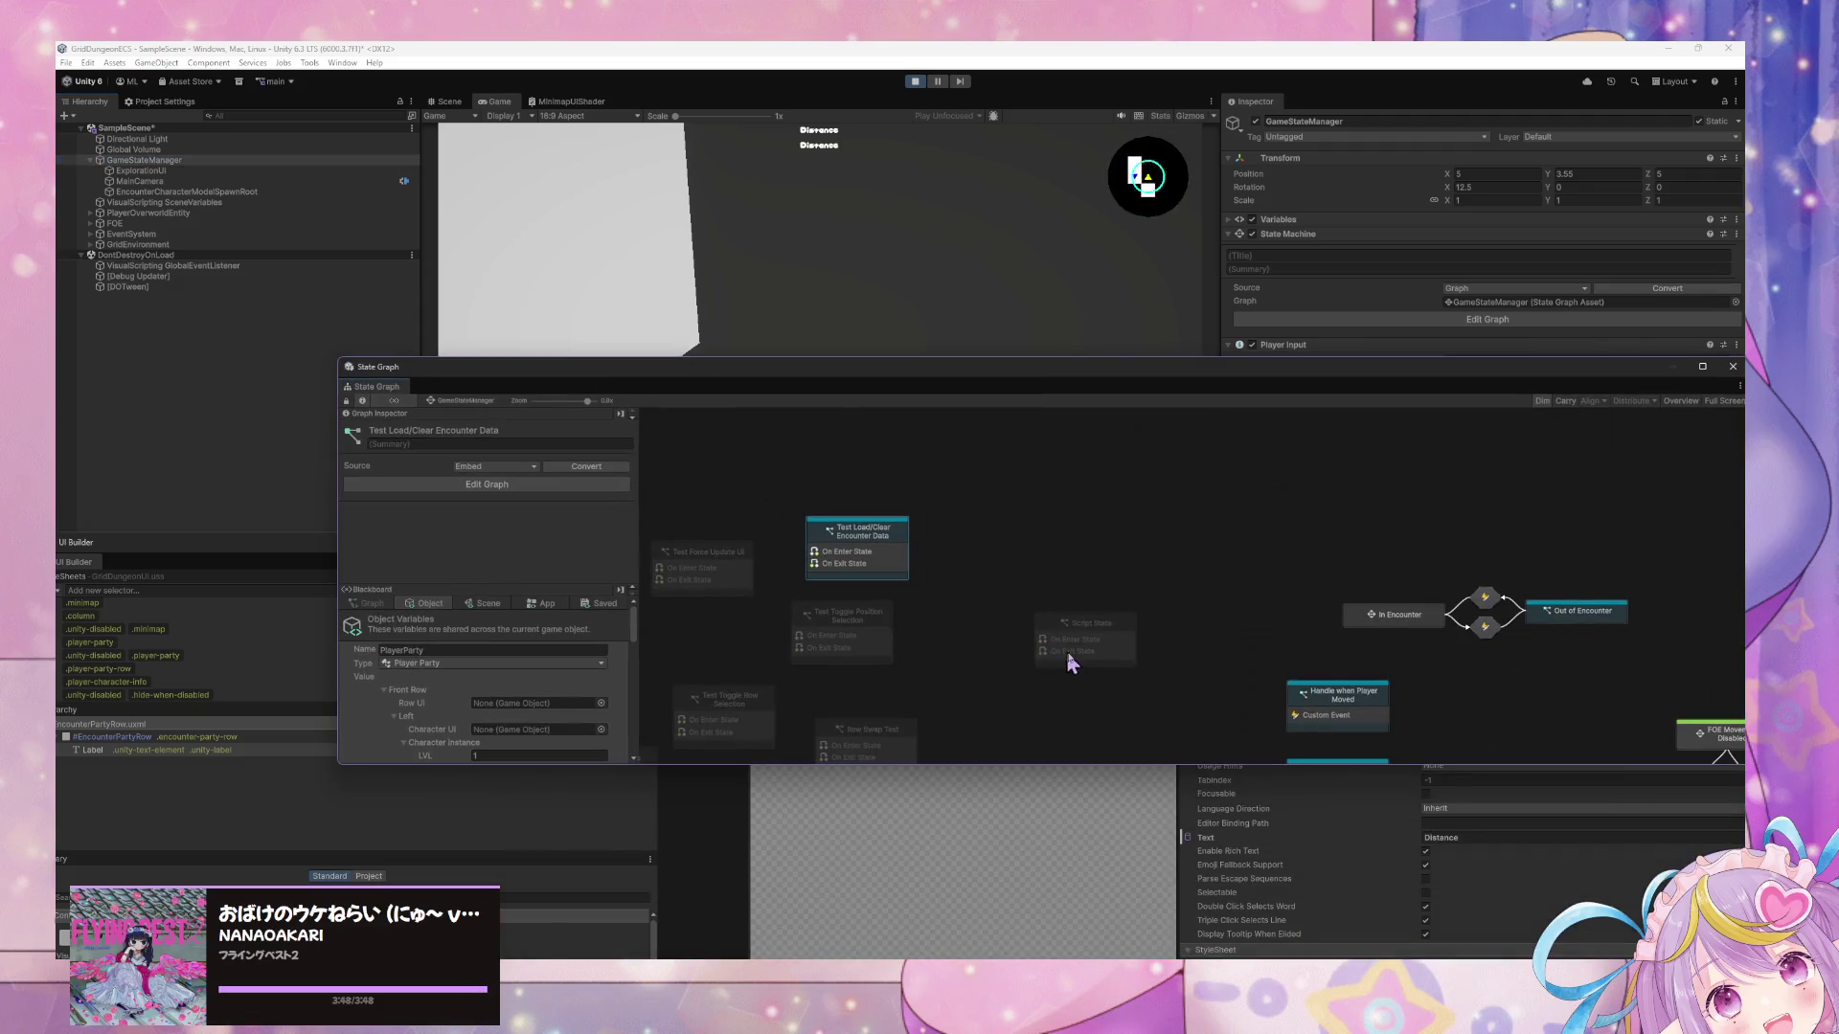
# Force Enter the Test Load/Clear Encounter Data state.
pyautogui.rightClick(863, 542)
pyautogui.press('Escape')
pyautogui.rightClick(856, 532)
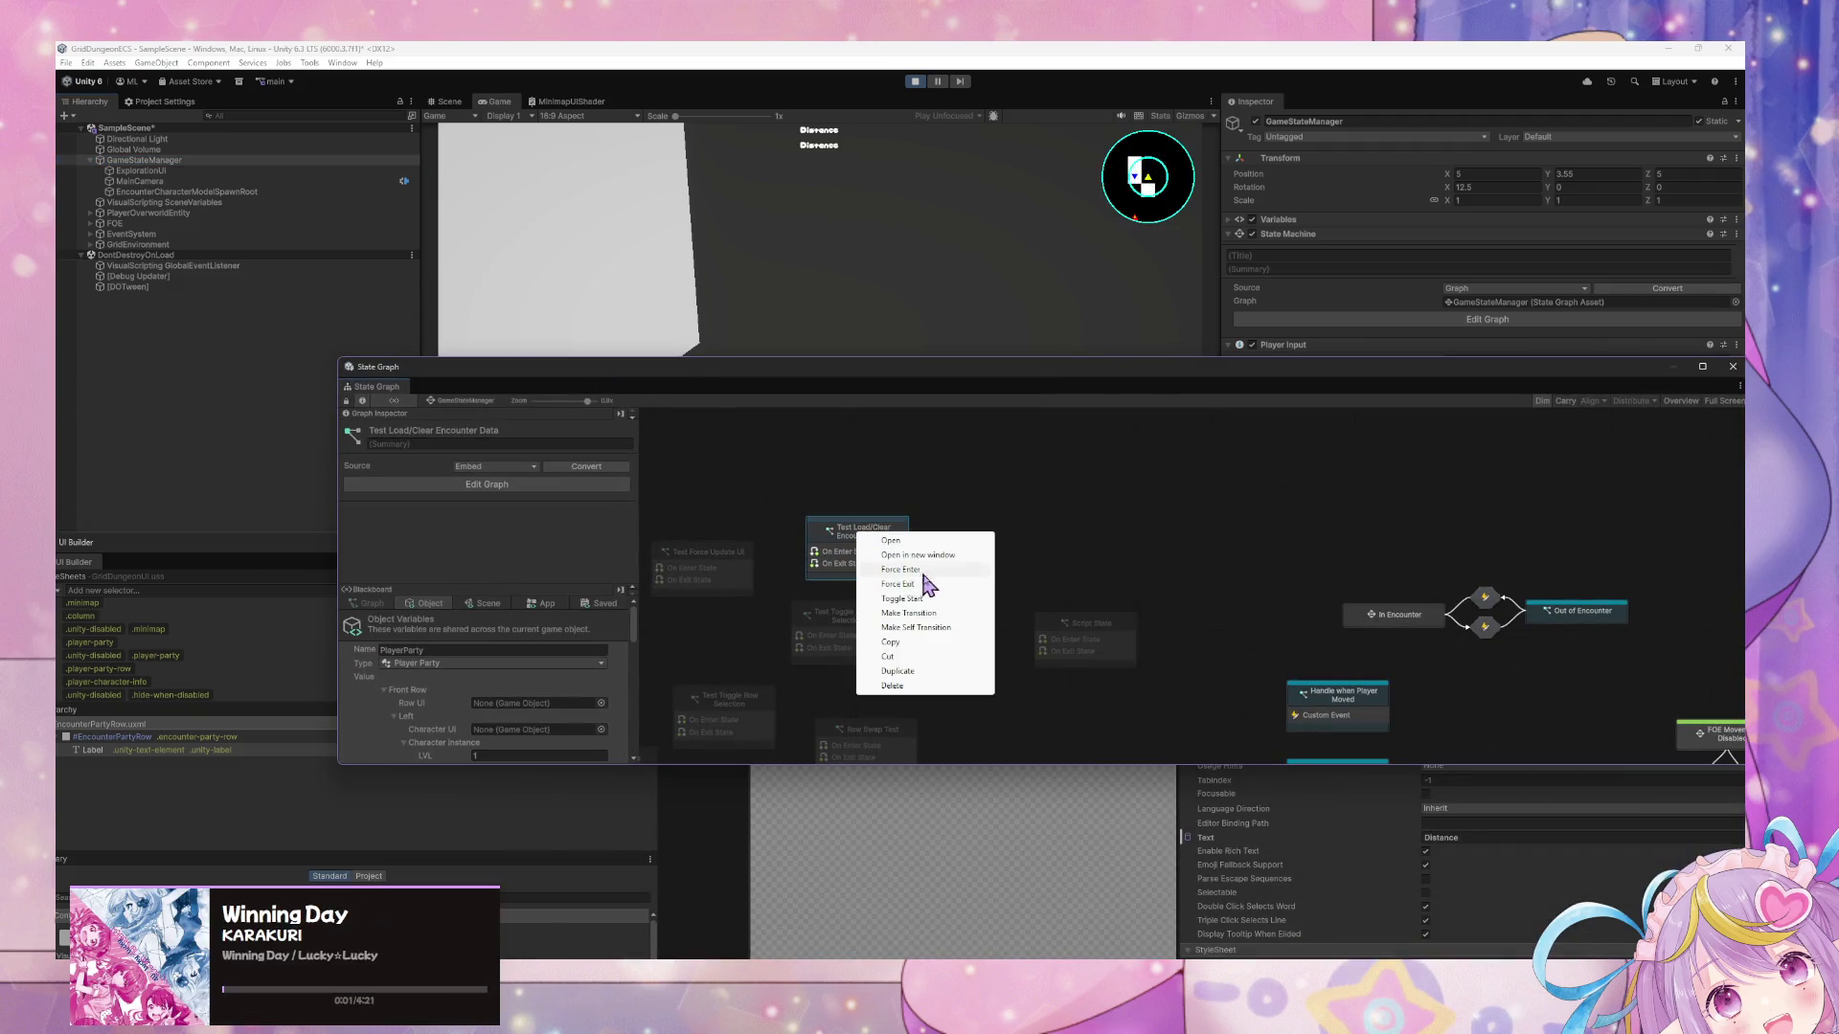
pyautogui.click(900, 569)
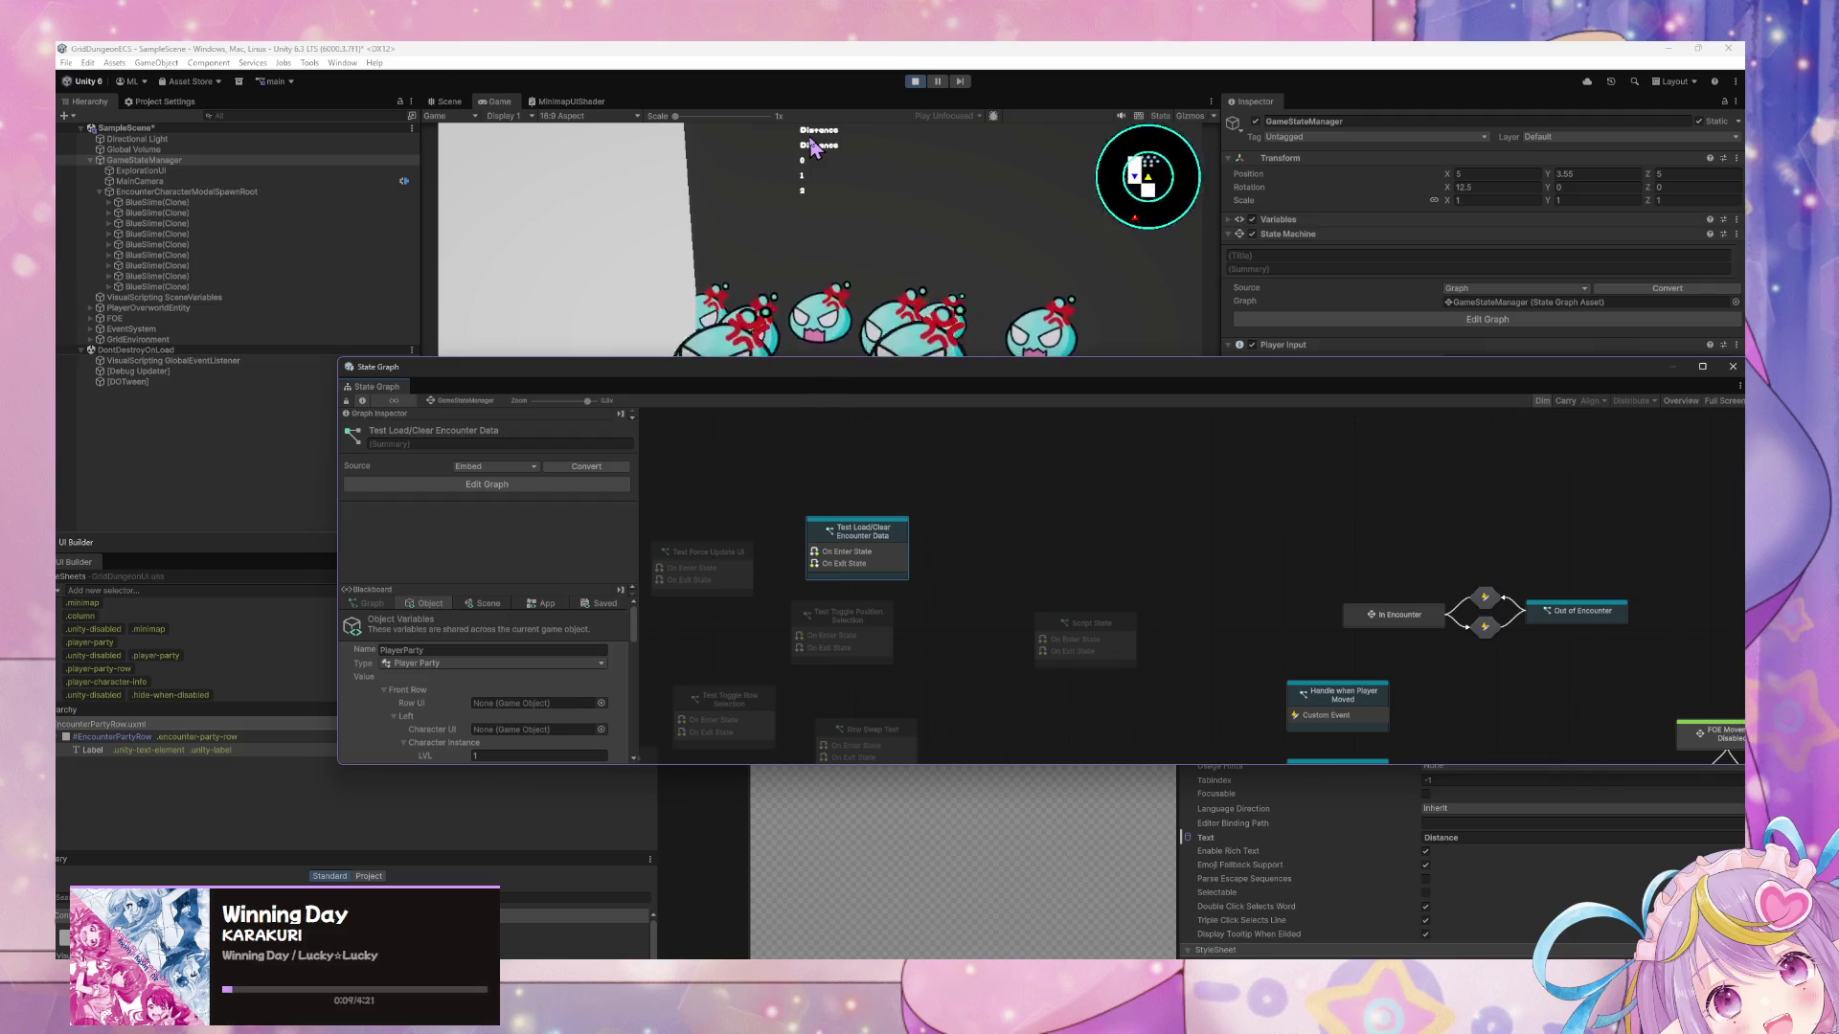
# Stop Play mode and open ExplorationUI.uxml in UI Builder from ExplorationUI's Source Asset.
pyautogui.click(914, 81)
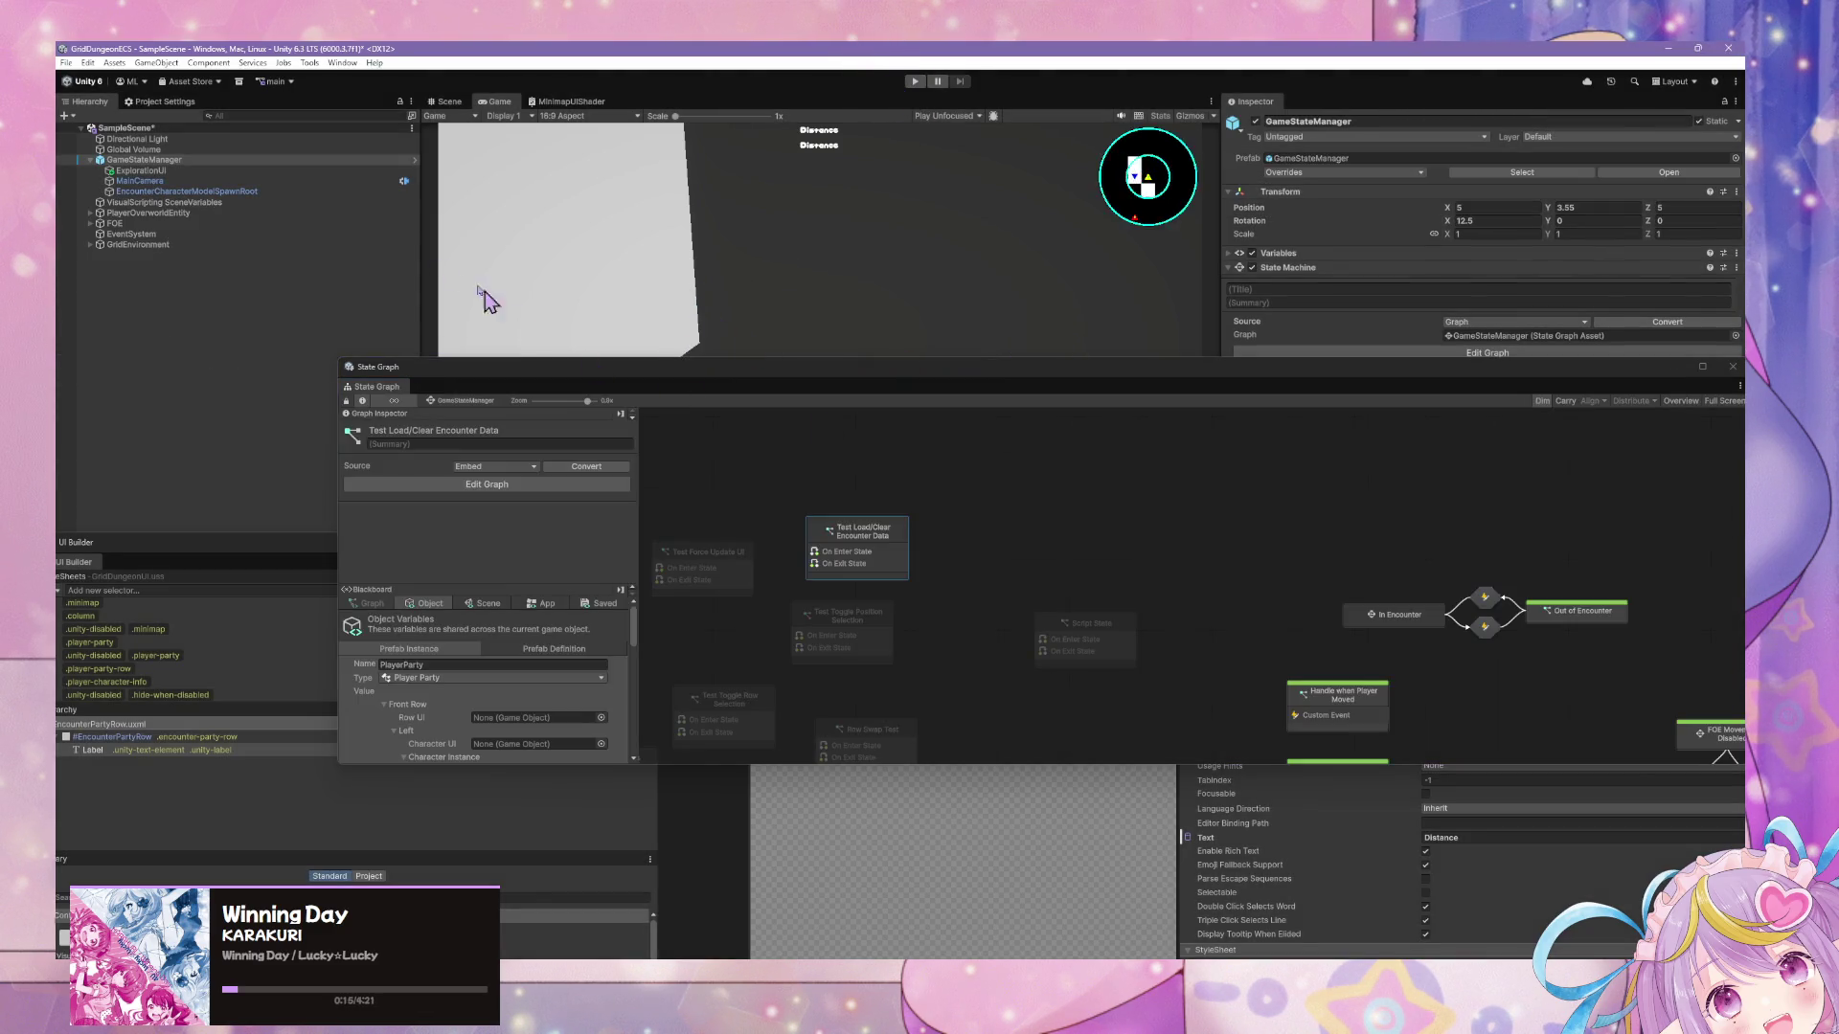
pyautogui.click(167, 172)
pyautogui.click(173, 160)
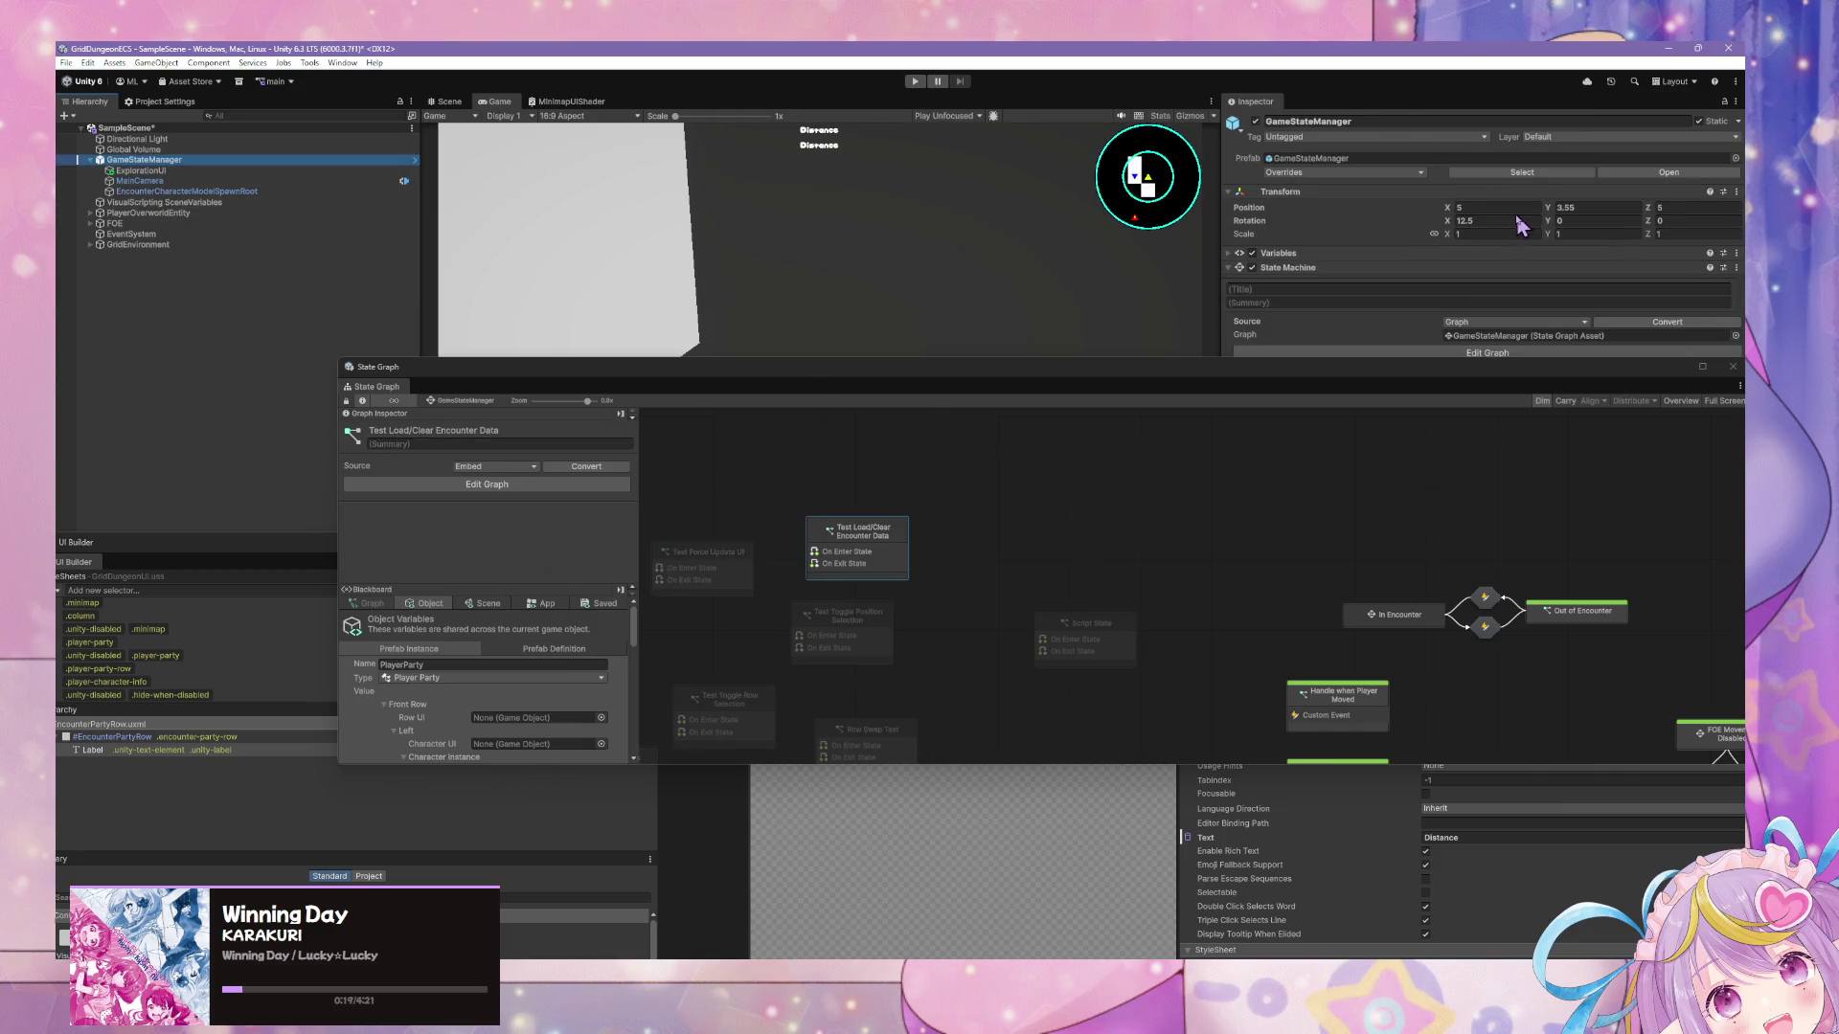
pyautogui.click(150, 172)
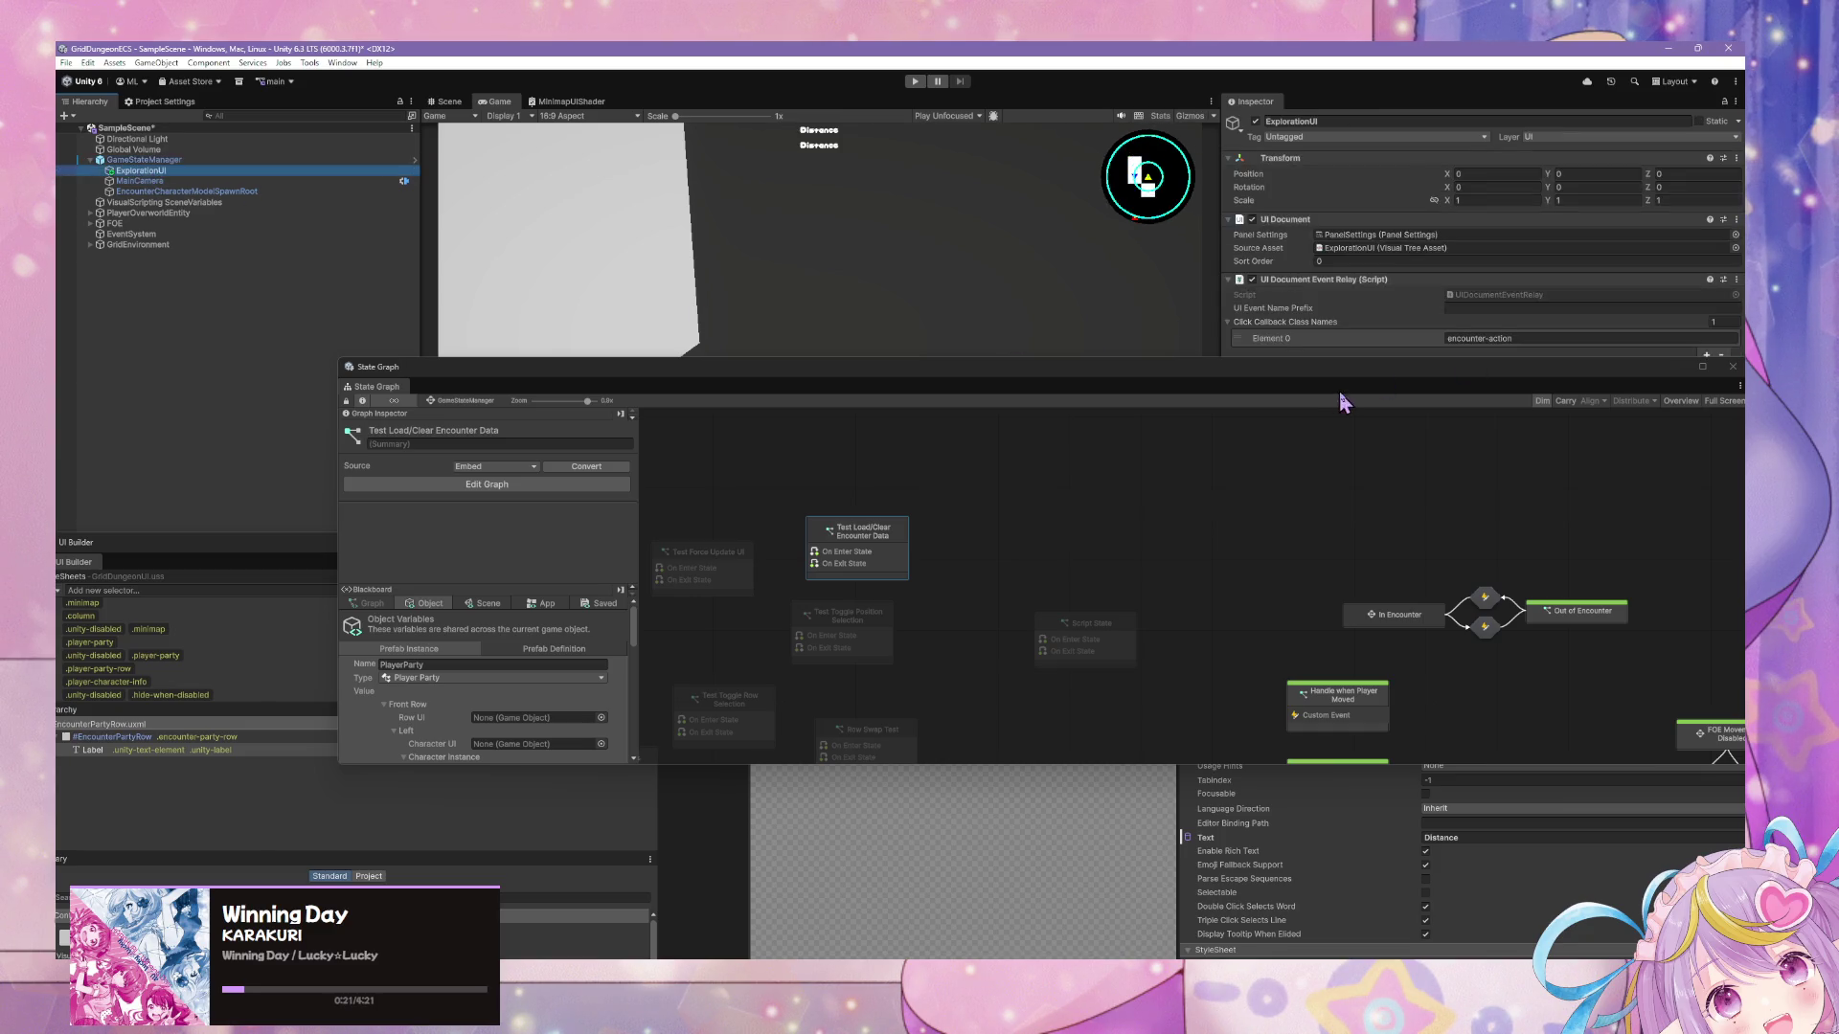
pyautogui.click(1380, 380)
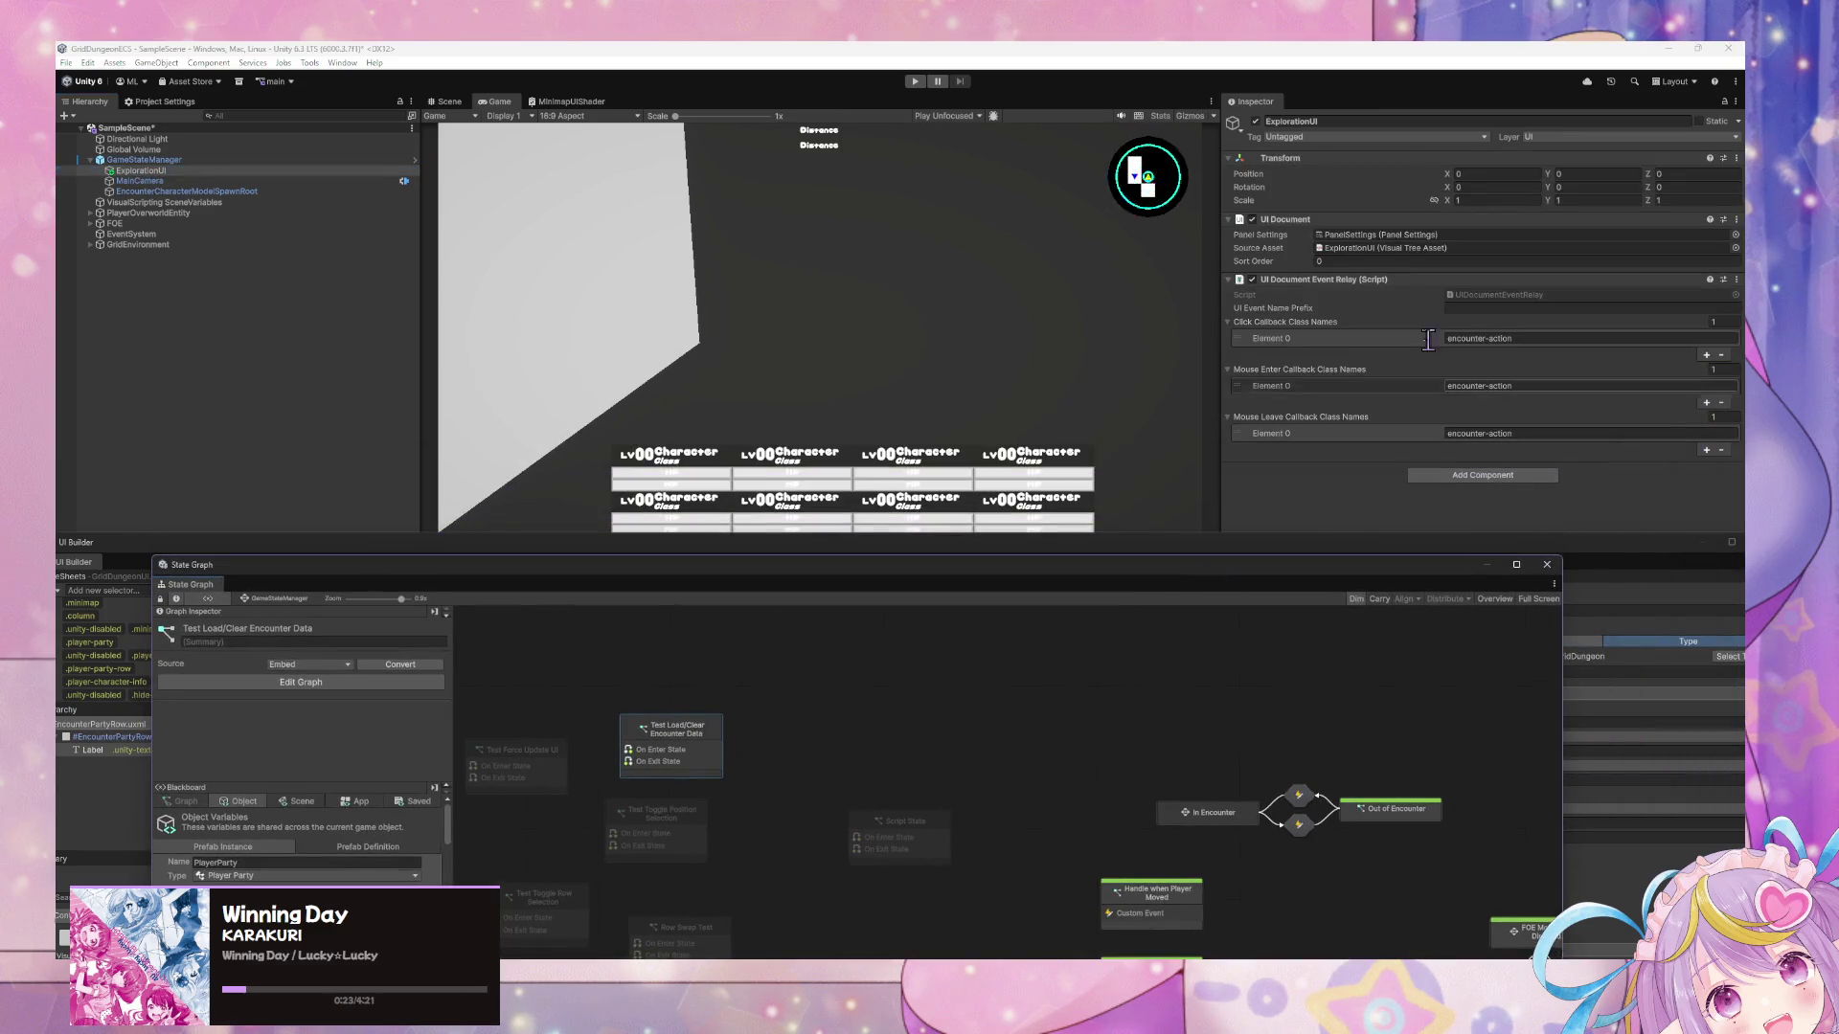
pyautogui.doubleClick(1385, 252)
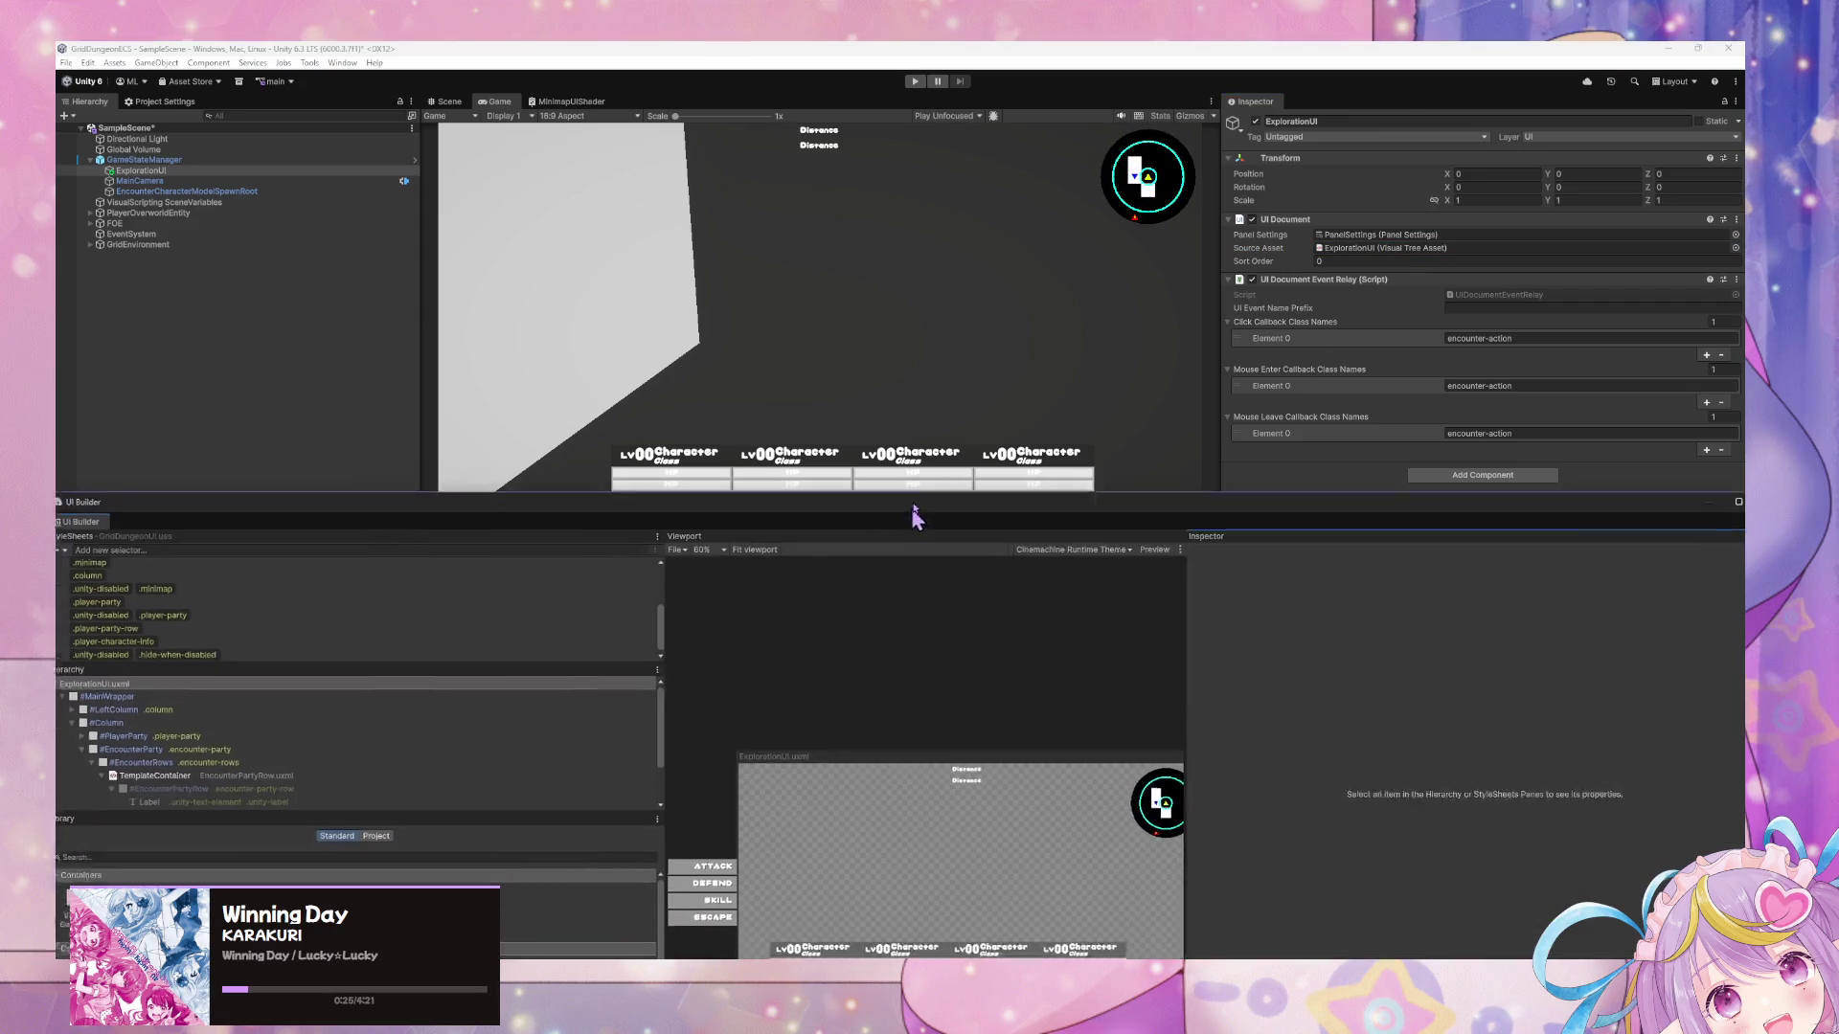
# Delete the TemplateContainer placeholder rows under #EncounterRows and enter Play mode.
pyautogui.scroll(-3, 541, 464)
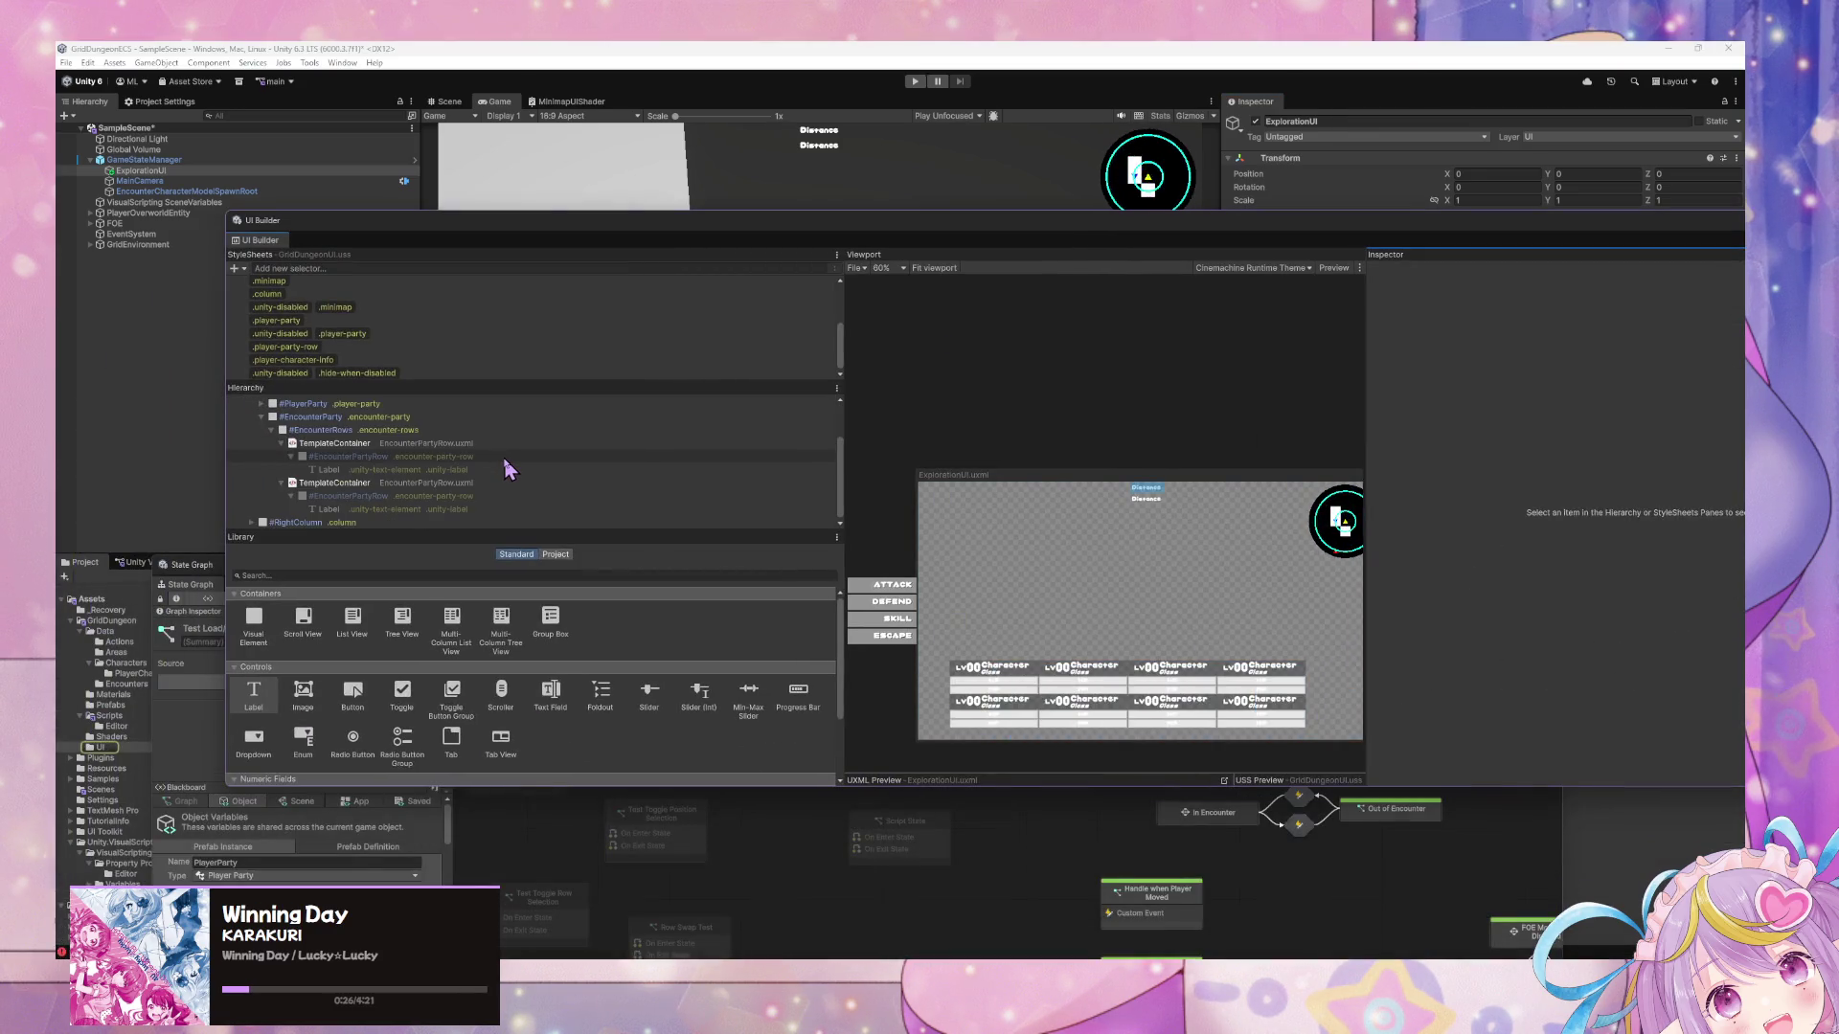
pyautogui.click(416, 443)
pyautogui.press('Delete')
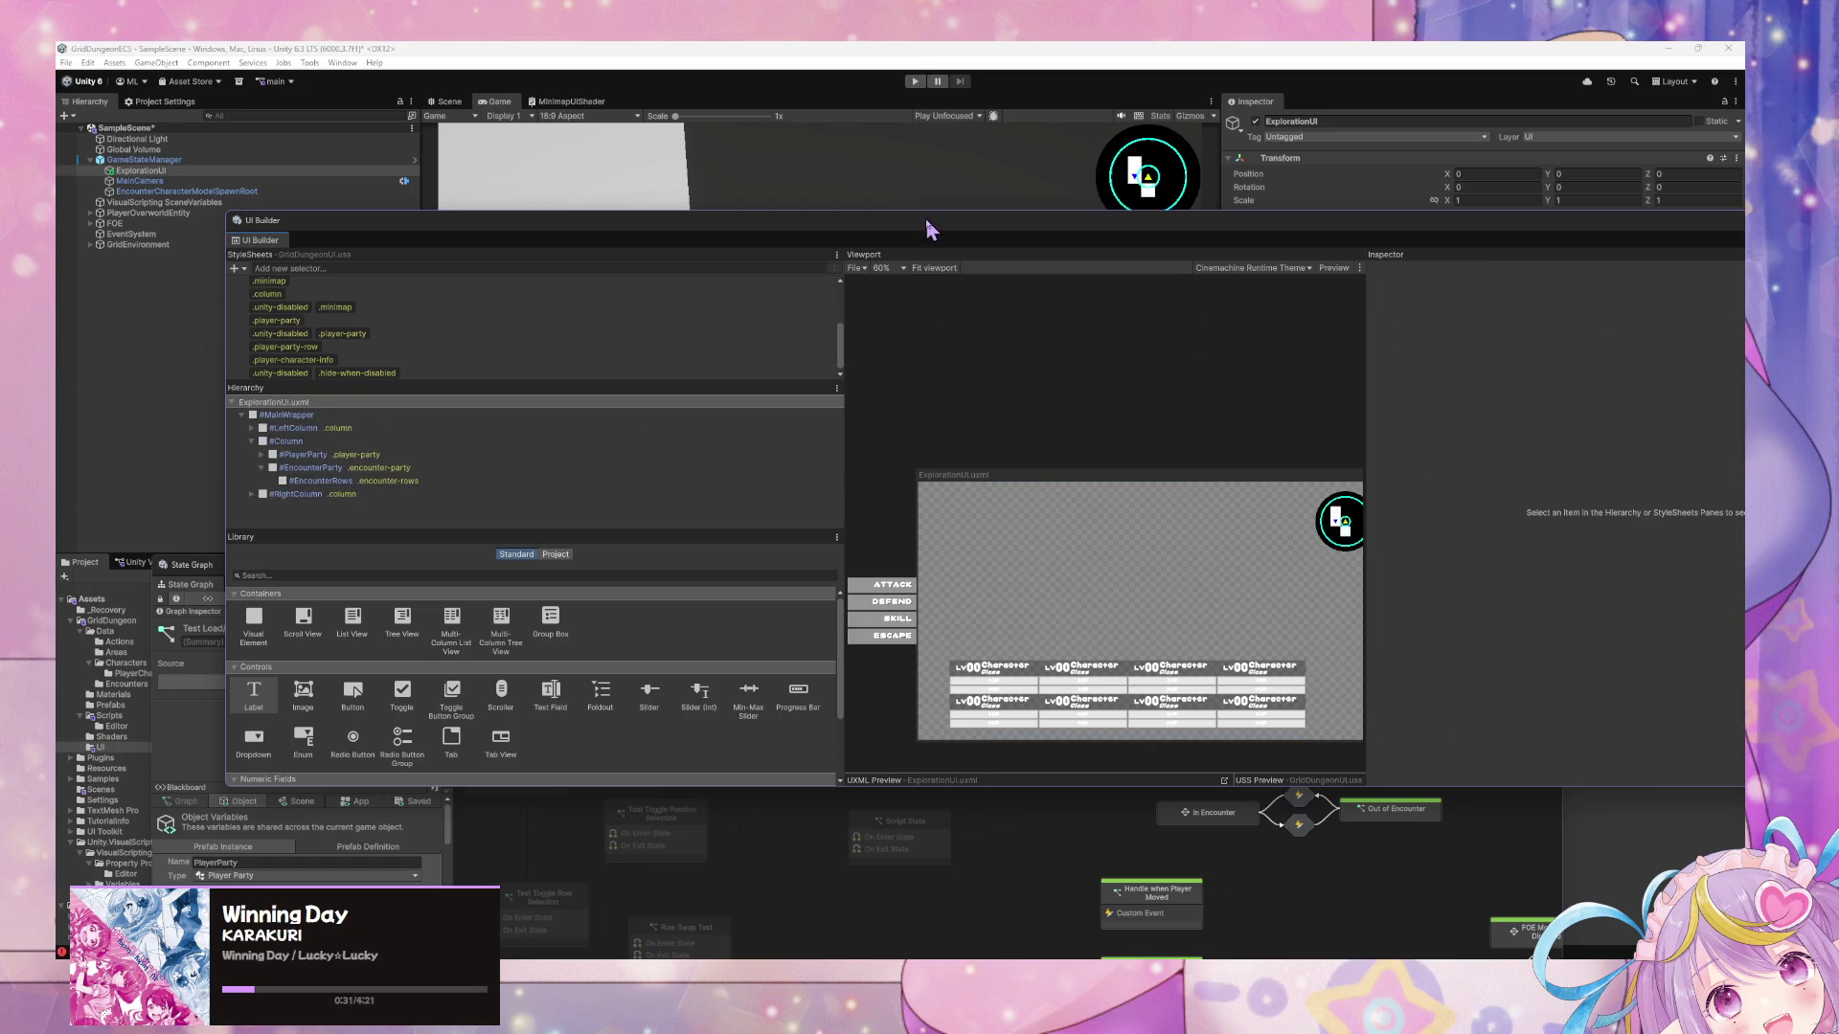
pyautogui.moveTo(927, 226); pyautogui.dragTo(913, 394)
pyautogui.click(915, 82)
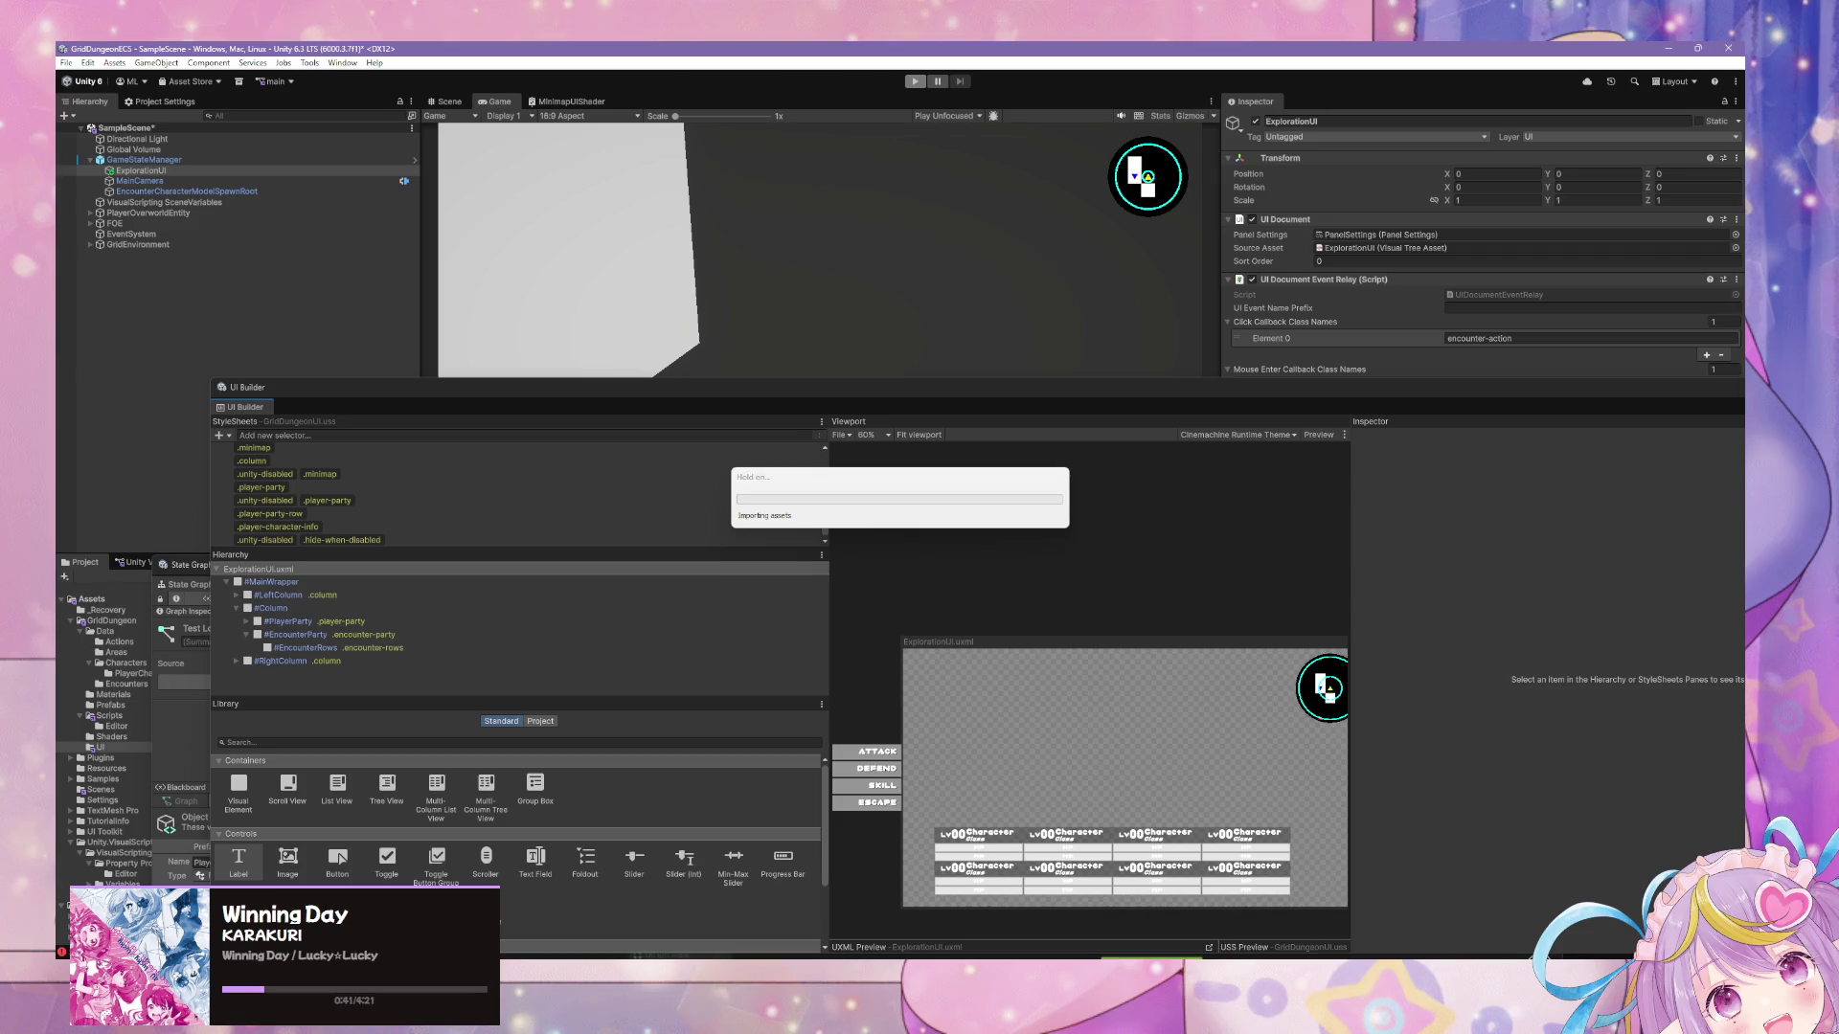
# Replace the Chrome search query with 'ui toolkit visual element destroy' and run it.
pyautogui.moveTo(859, 957)
pyautogui.click(929, 891)
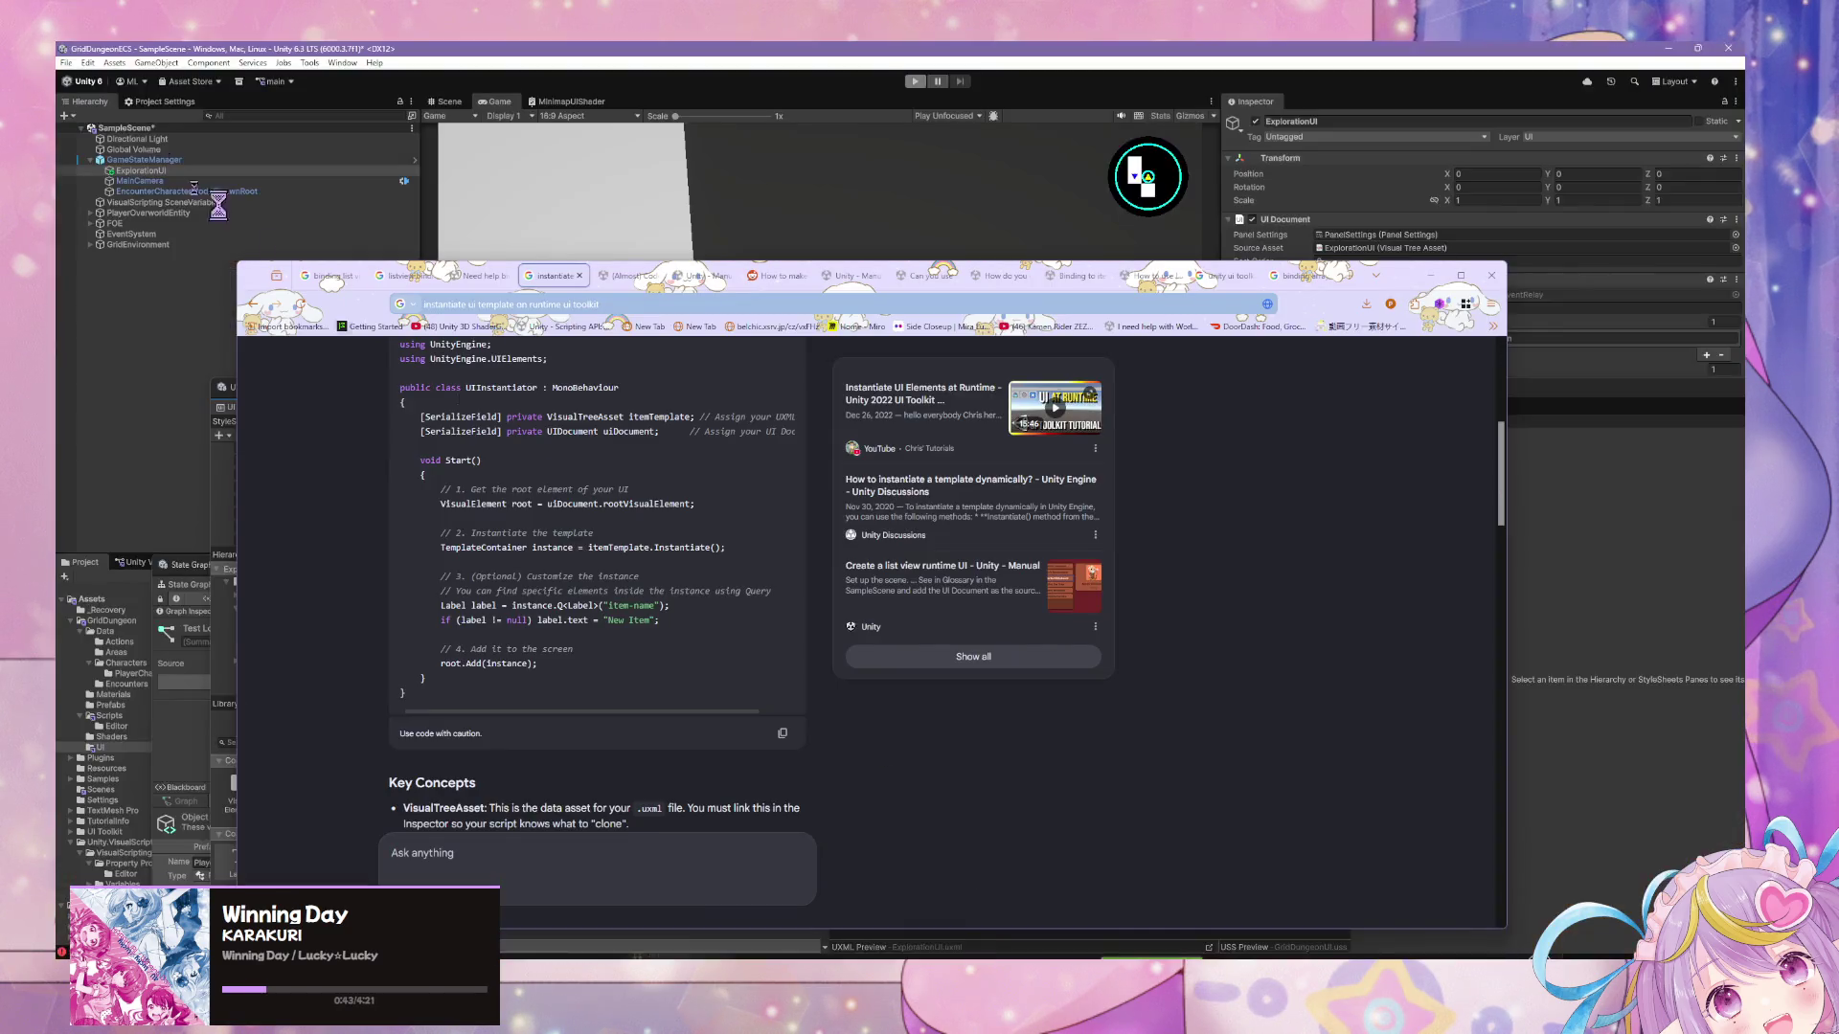
pyautogui.click(579, 305)
pyautogui.scroll(5, 452, 560)
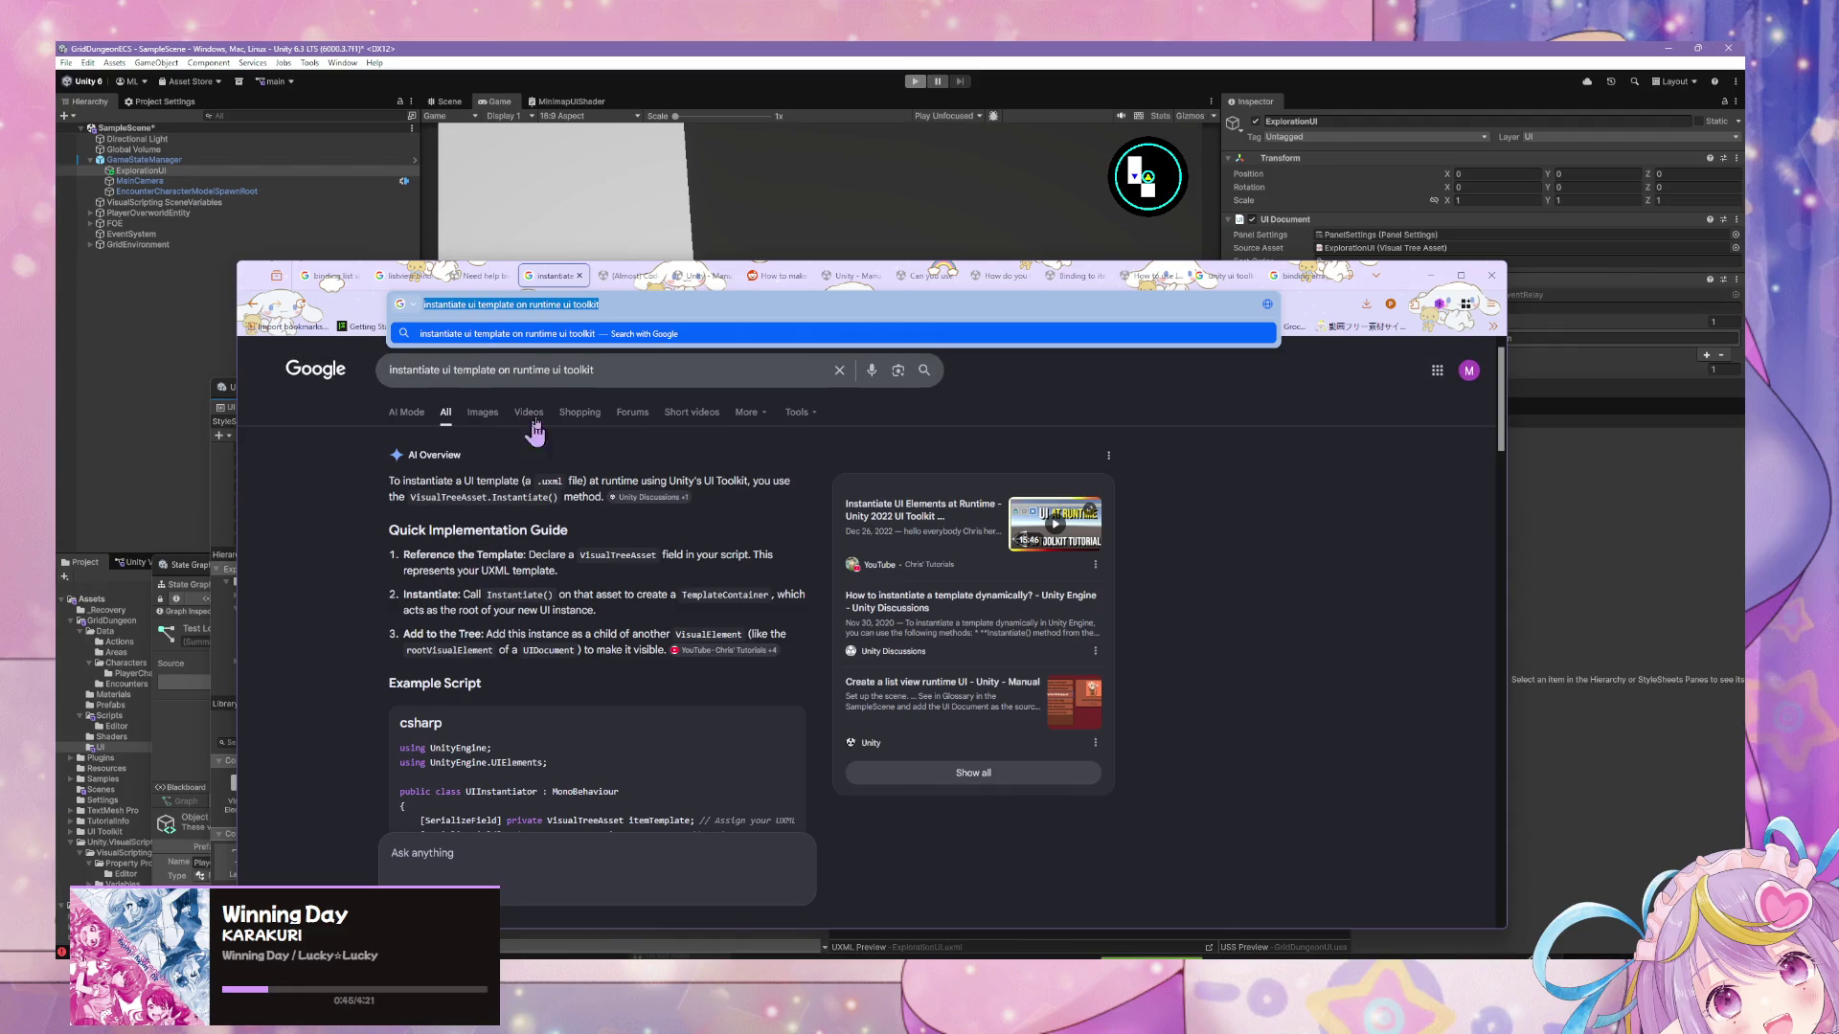
pyautogui.click(630, 370)
pyautogui.hotkey('ctrl', 'a')
pyautogui.press('BackSpace')
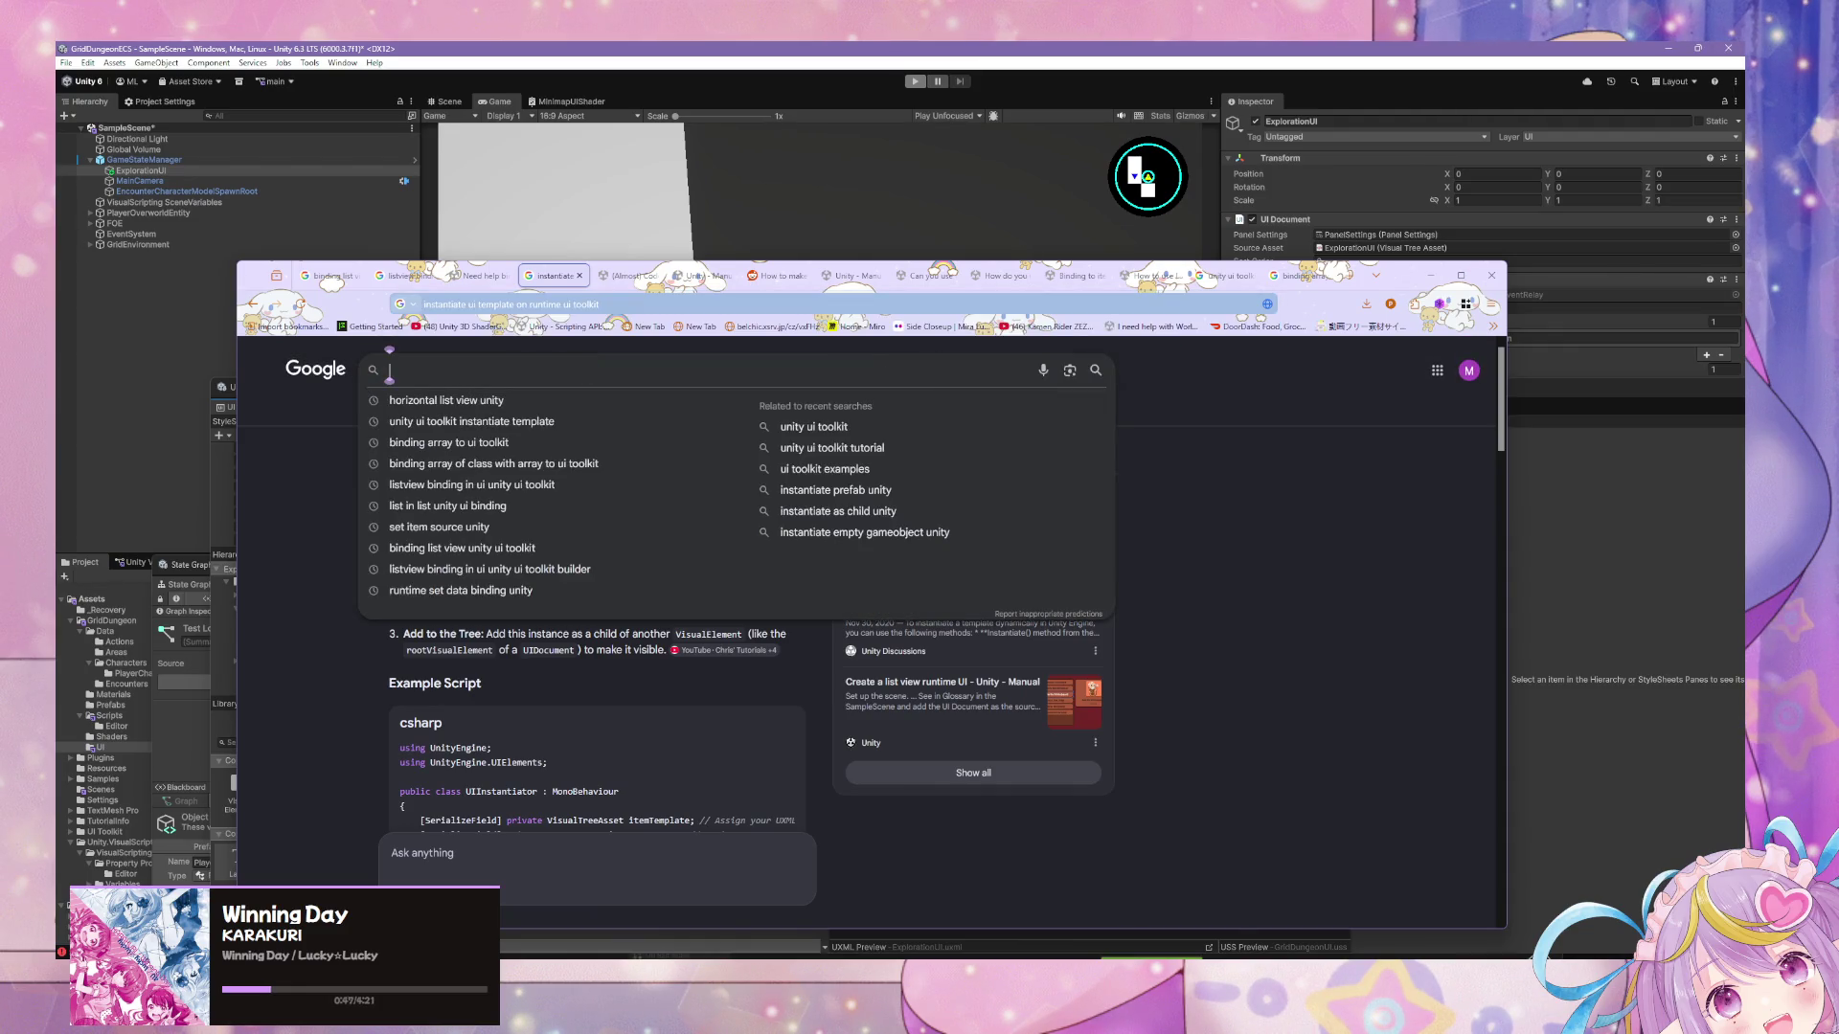
pyautogui.write('ui too')
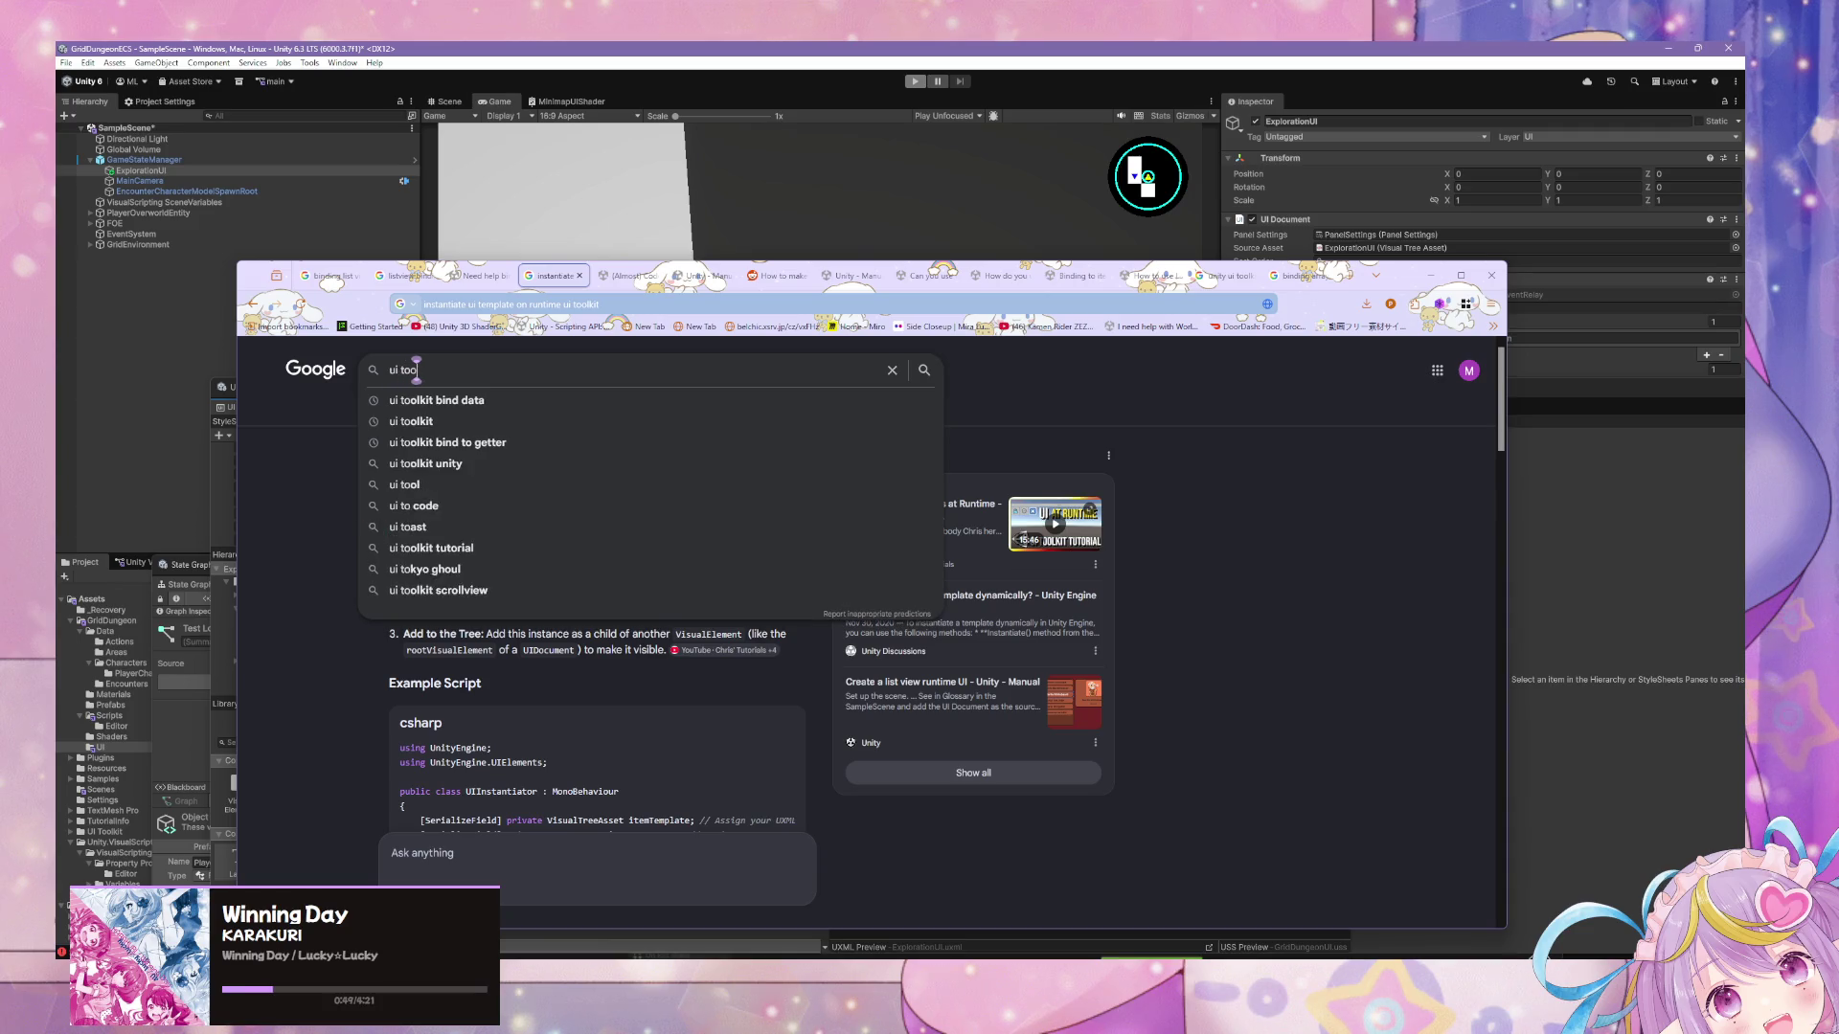
pyautogui.write('lkit visual')
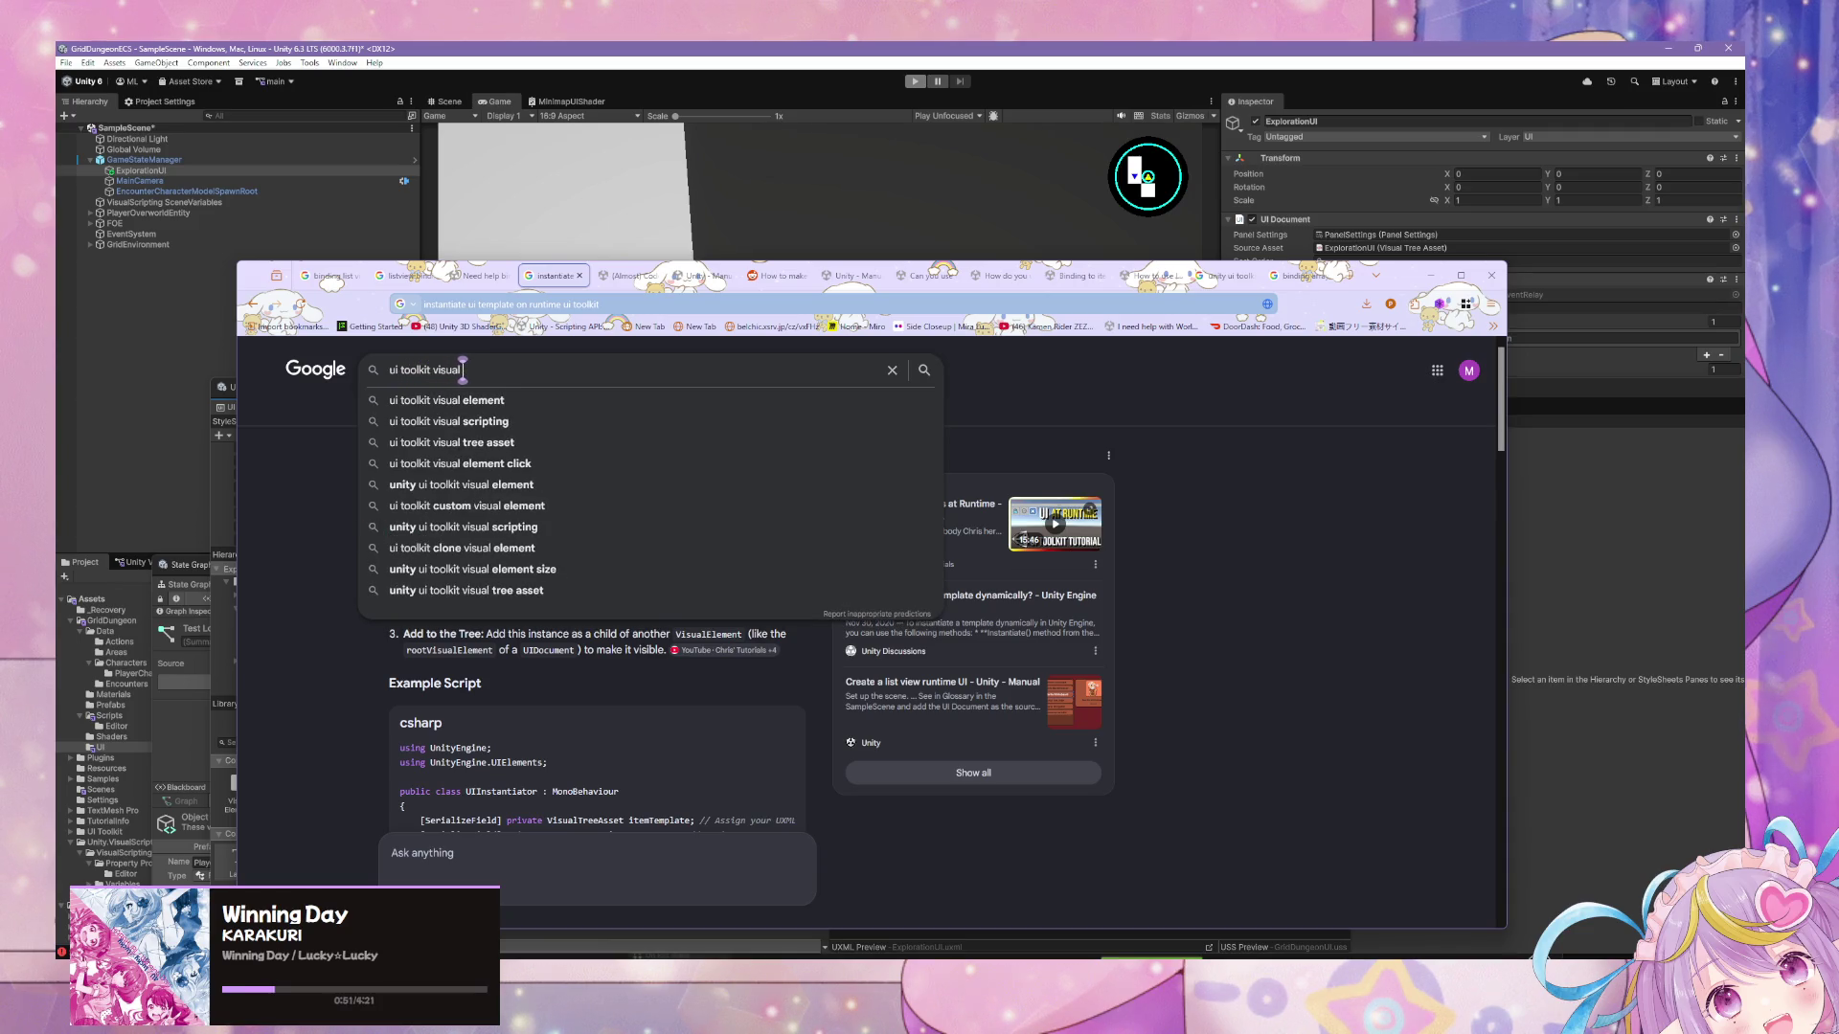
pyautogui.write(' ele')
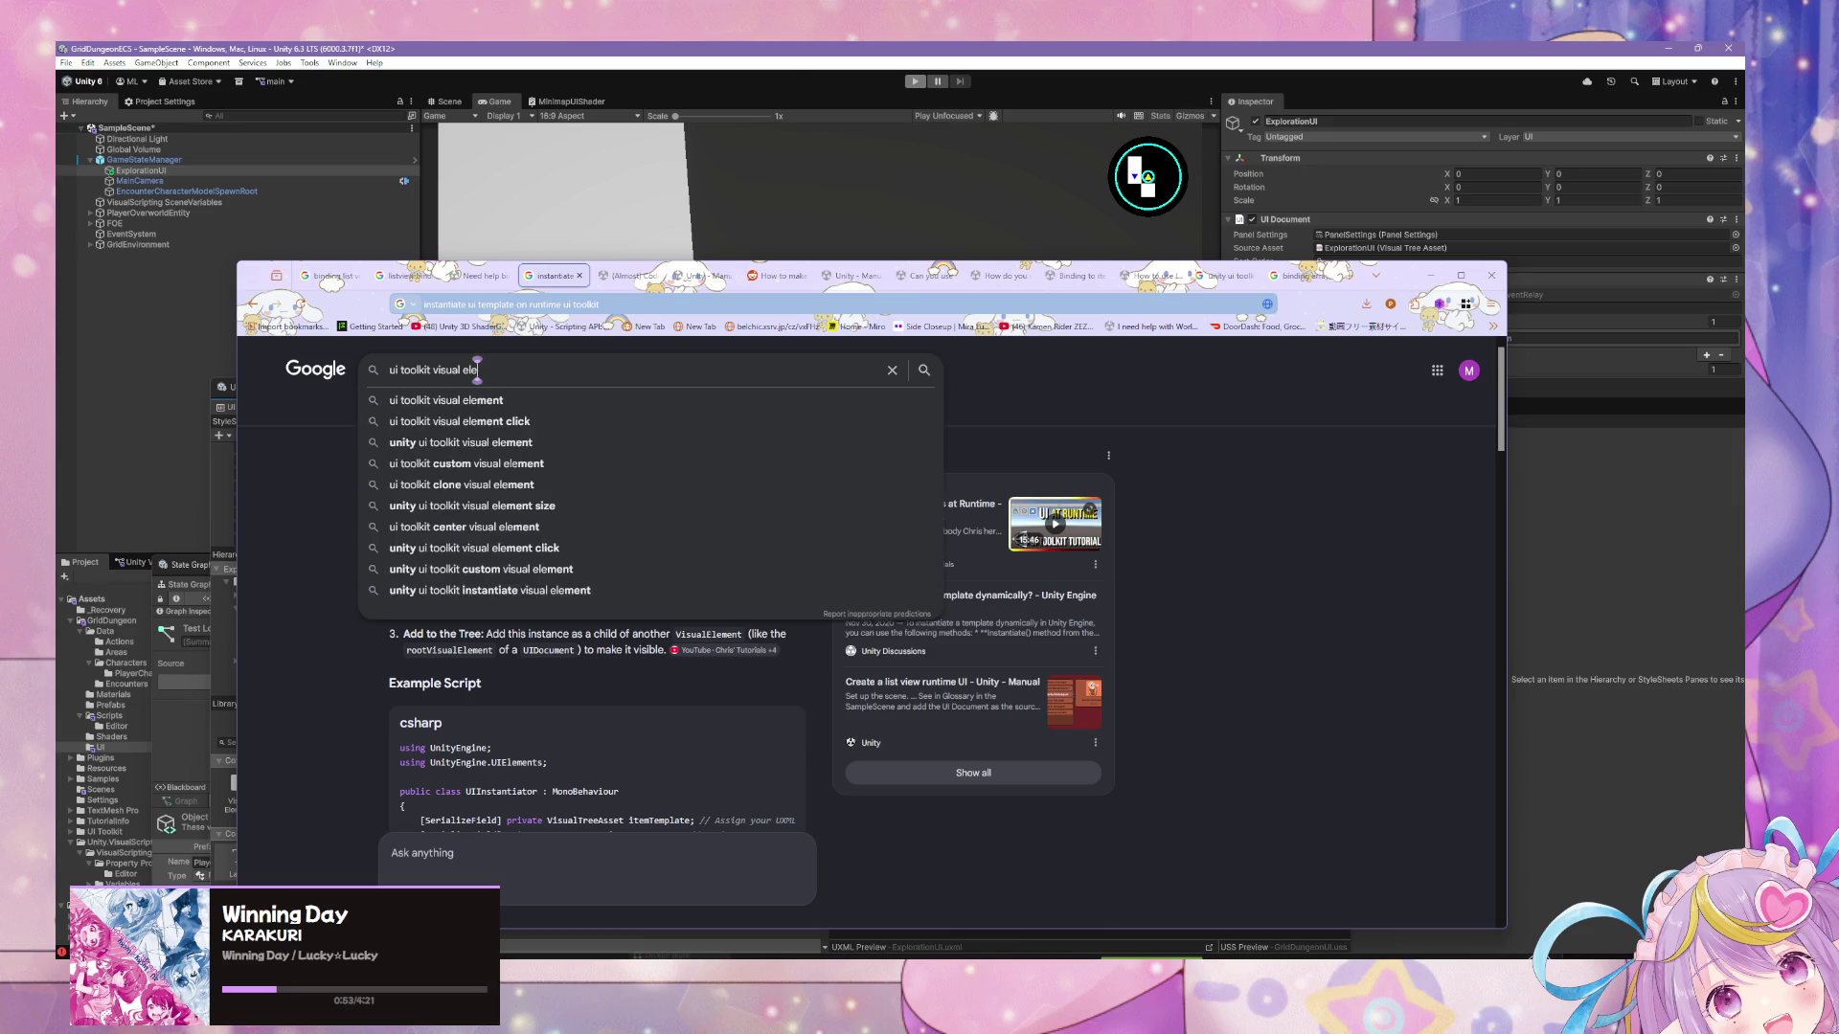
pyautogui.write('ment destroy')
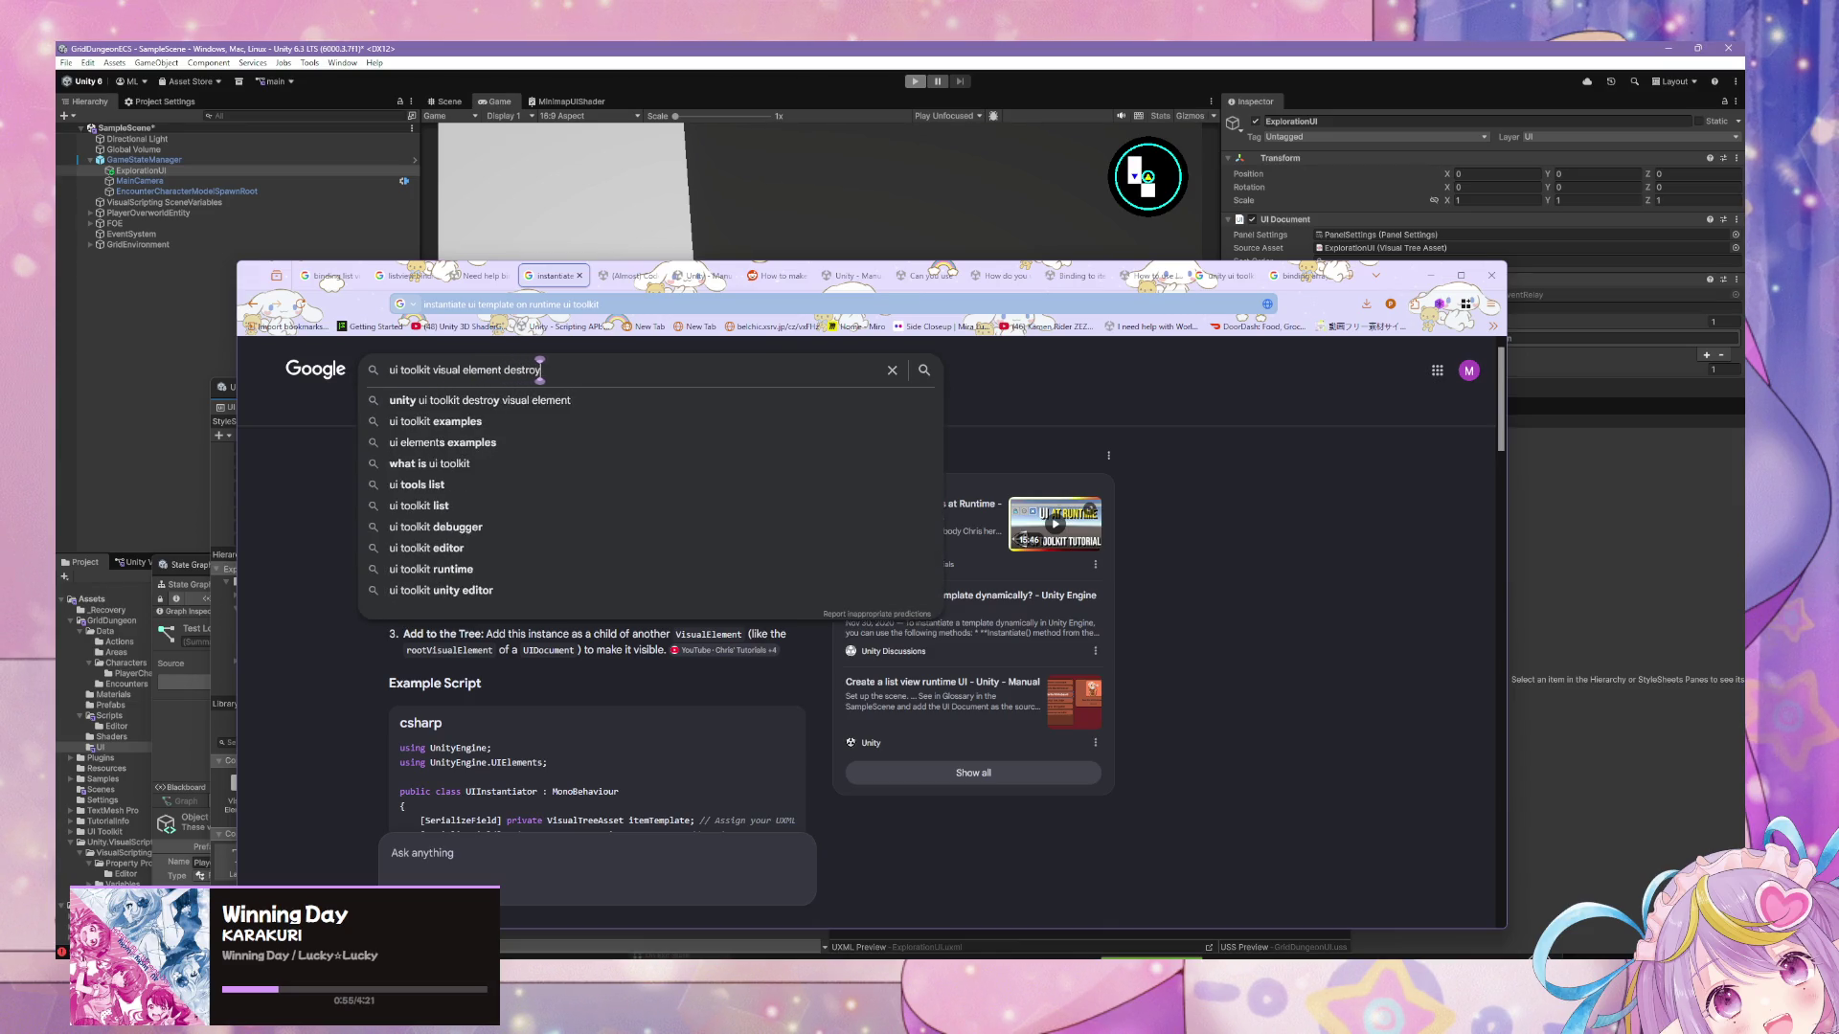
pyautogui.press('Return')
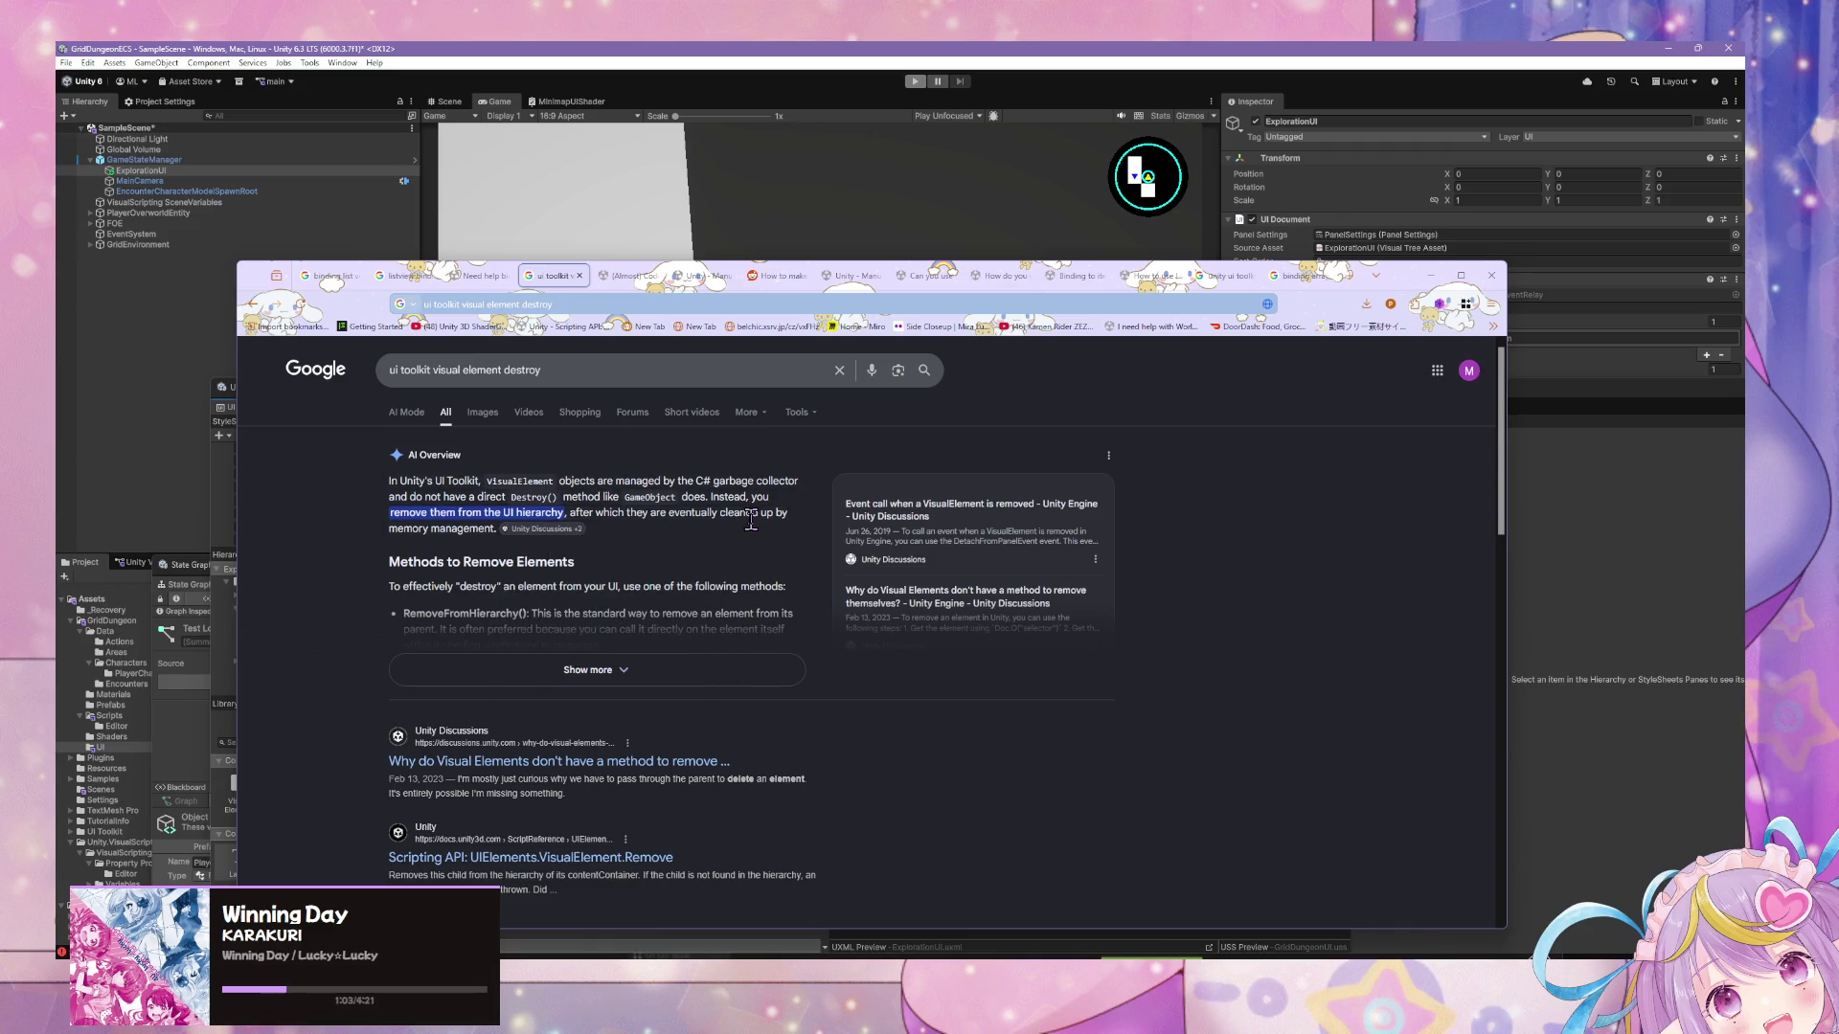
# Expand the AI Overview, select its RemoveFromHierarchy snippet, then minimize Chrome.
pyautogui.click(732, 668)
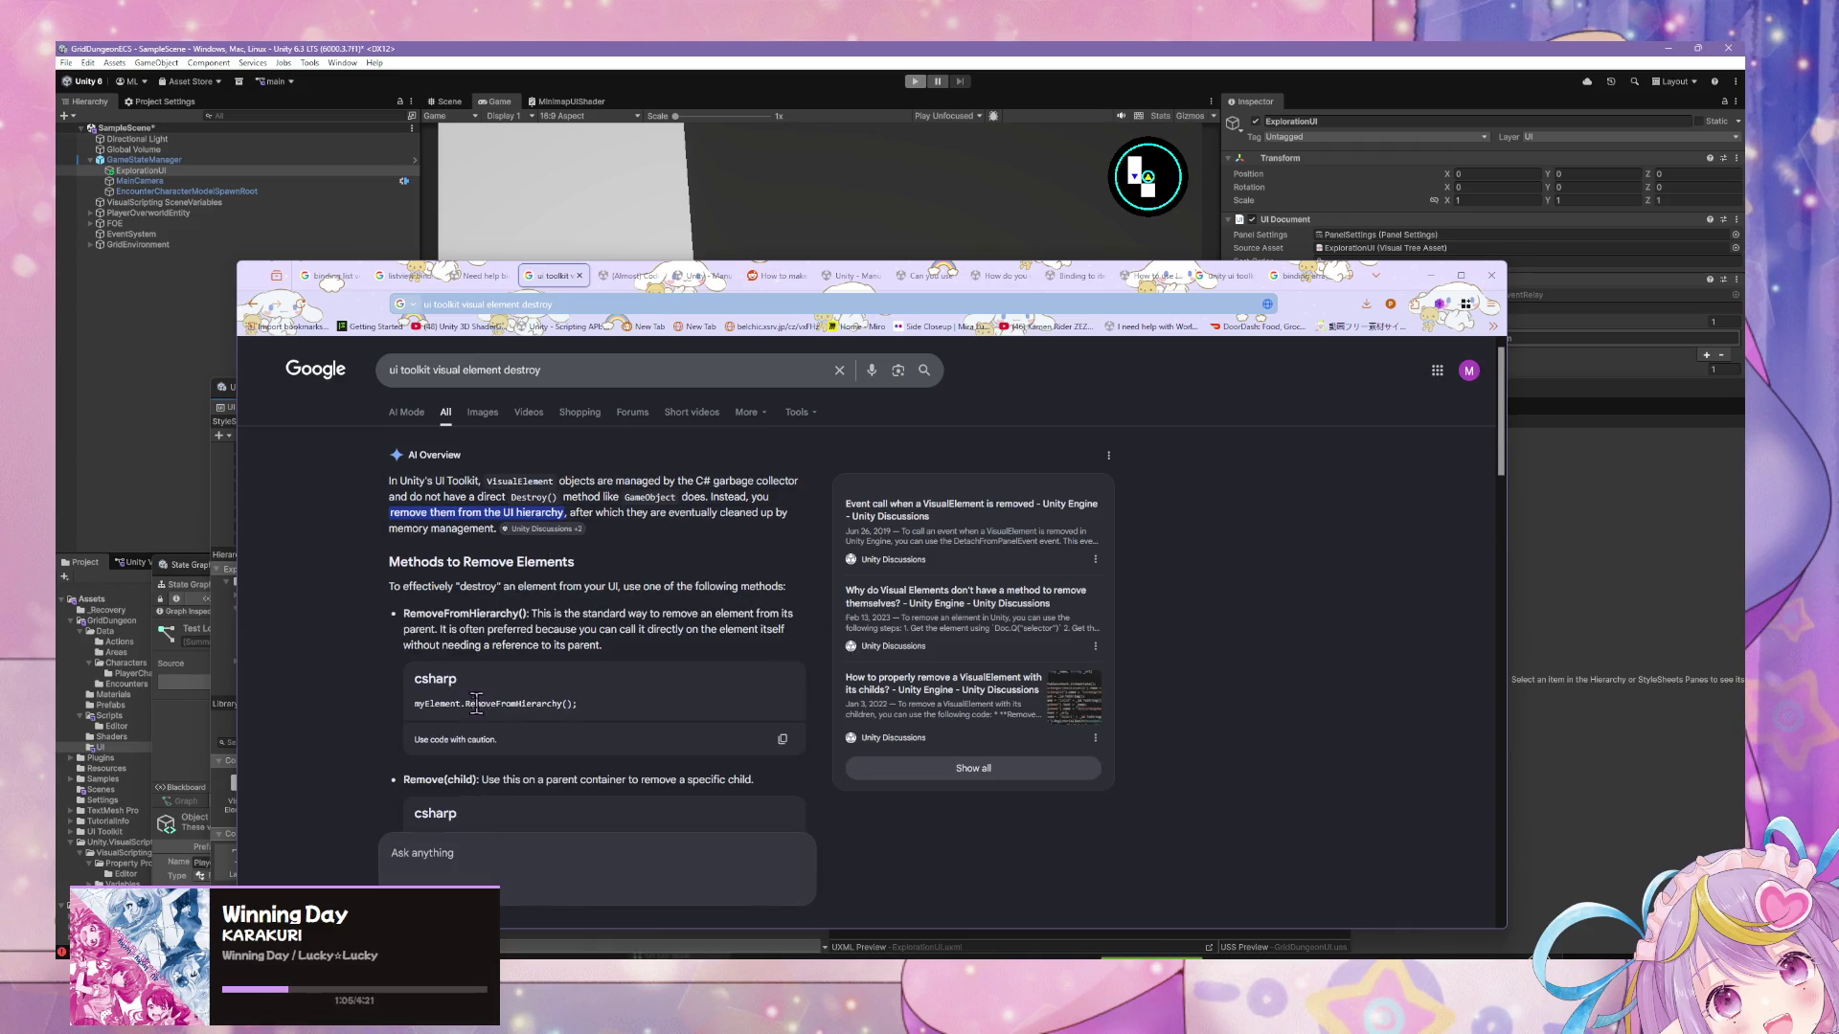
pyautogui.moveTo(464, 703); pyautogui.dragTo(586, 710)
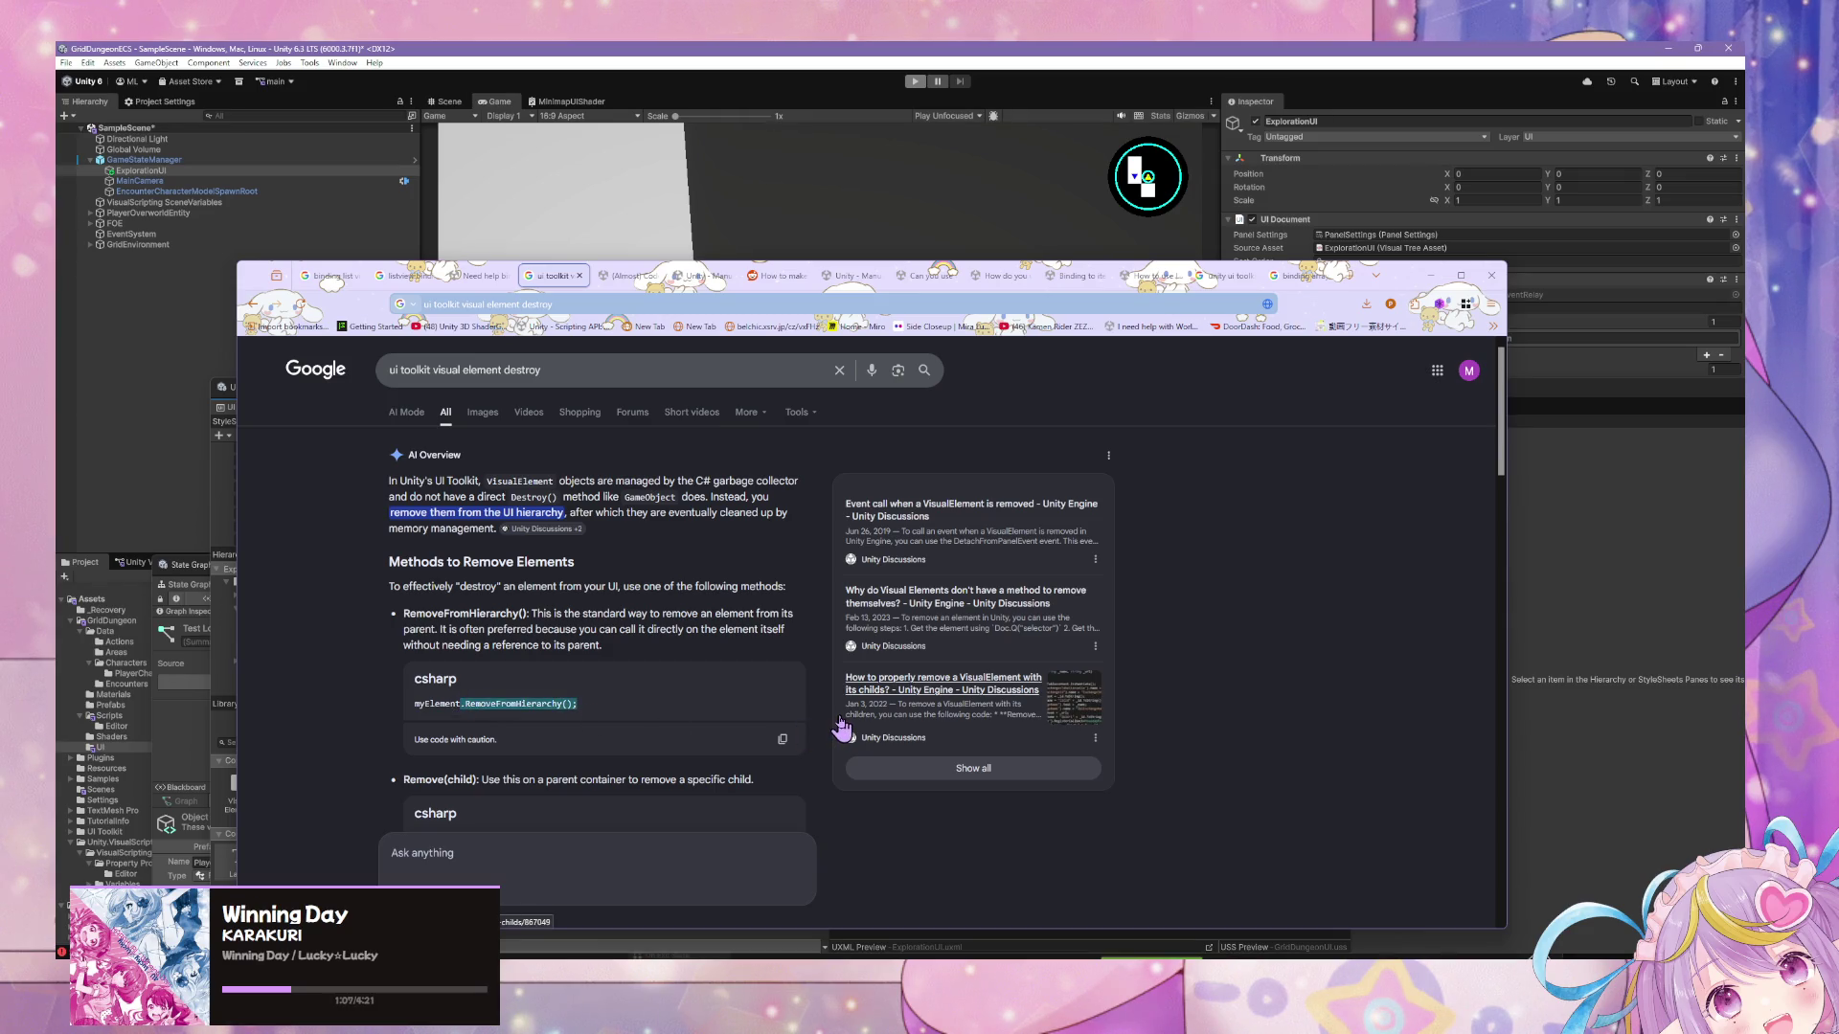
pyautogui.click(1632, 514)
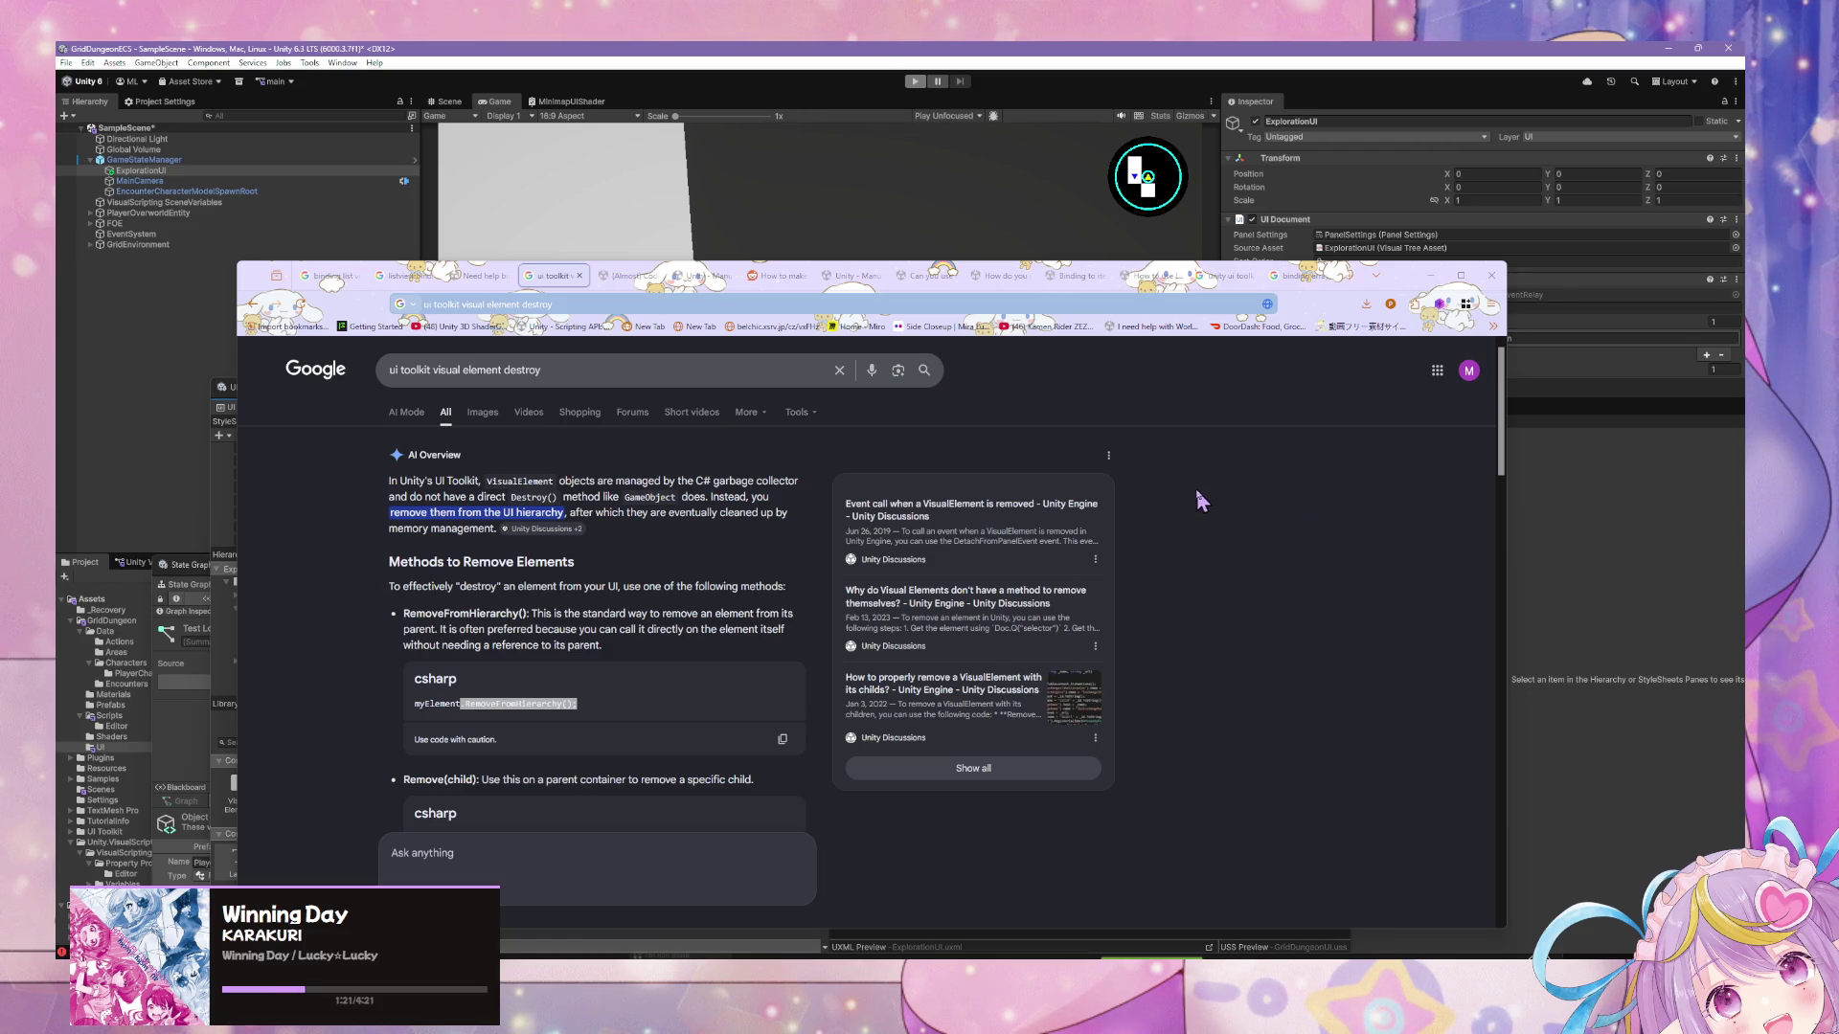
pyautogui.click(1429, 275)
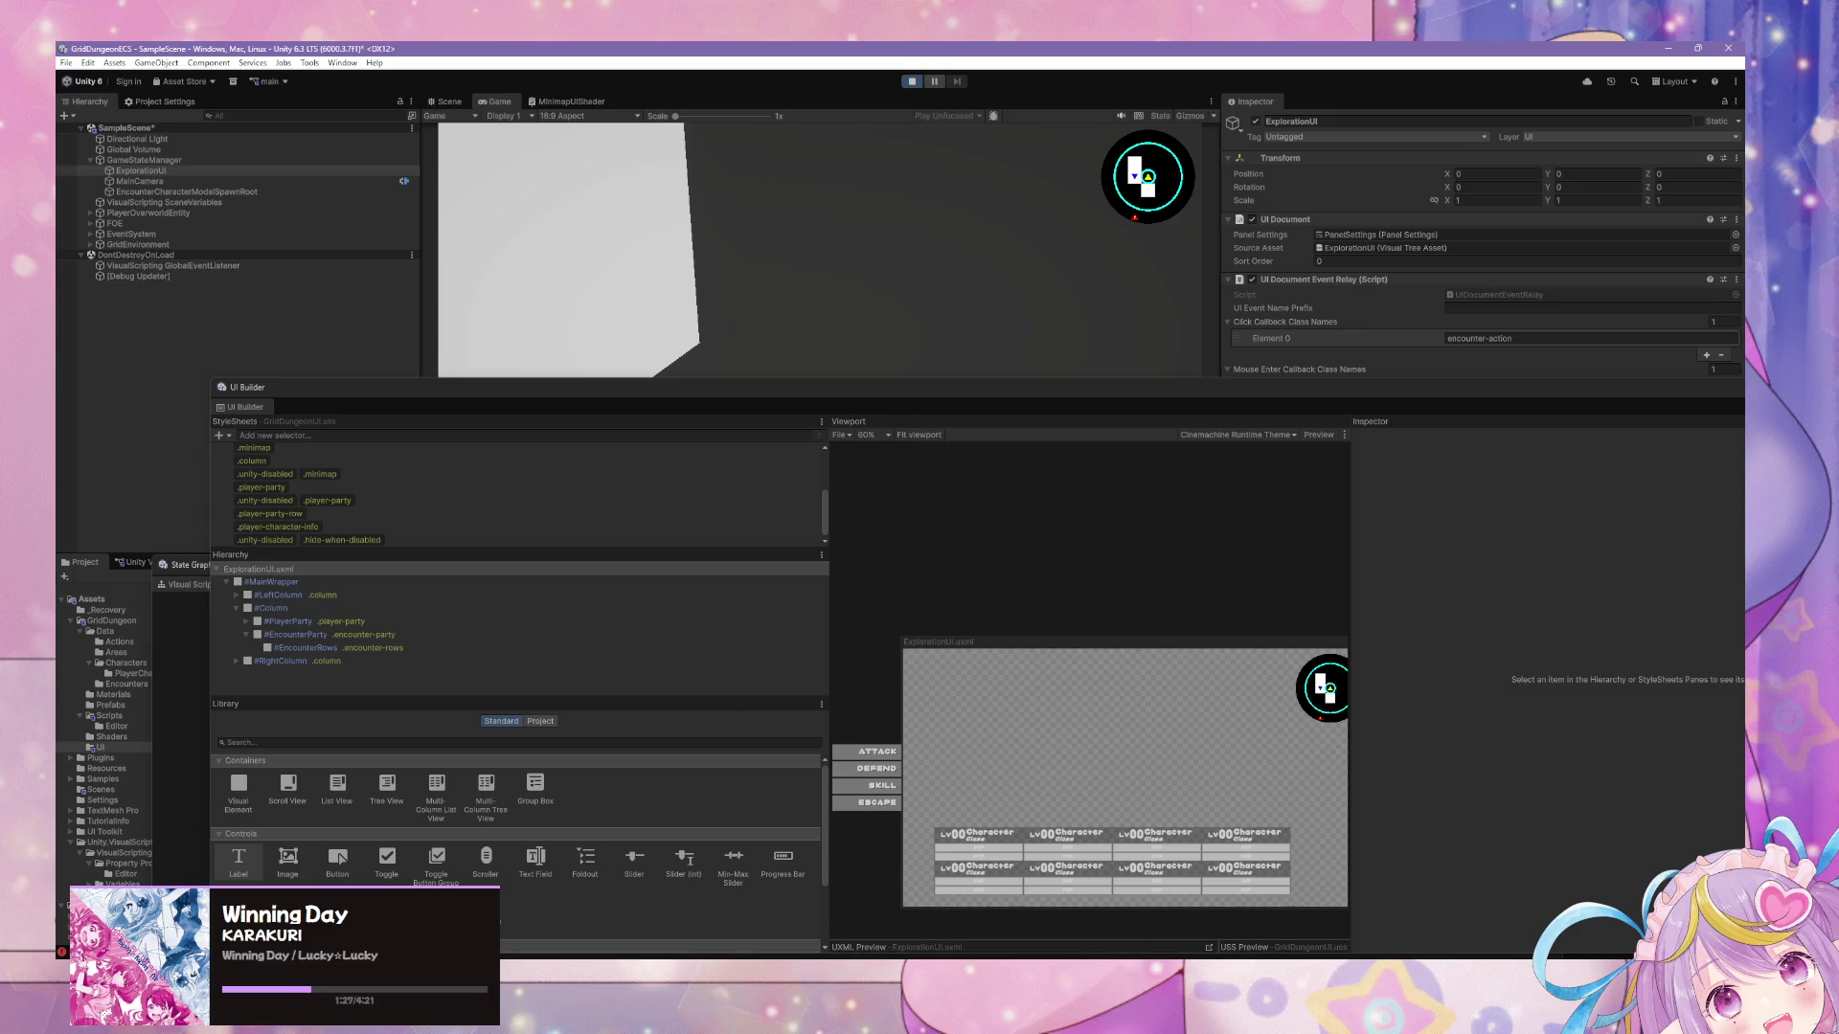
# Move UI Builder aside and raise and enlarge the State Graph window.
pyautogui.moveTo(1006, 960)
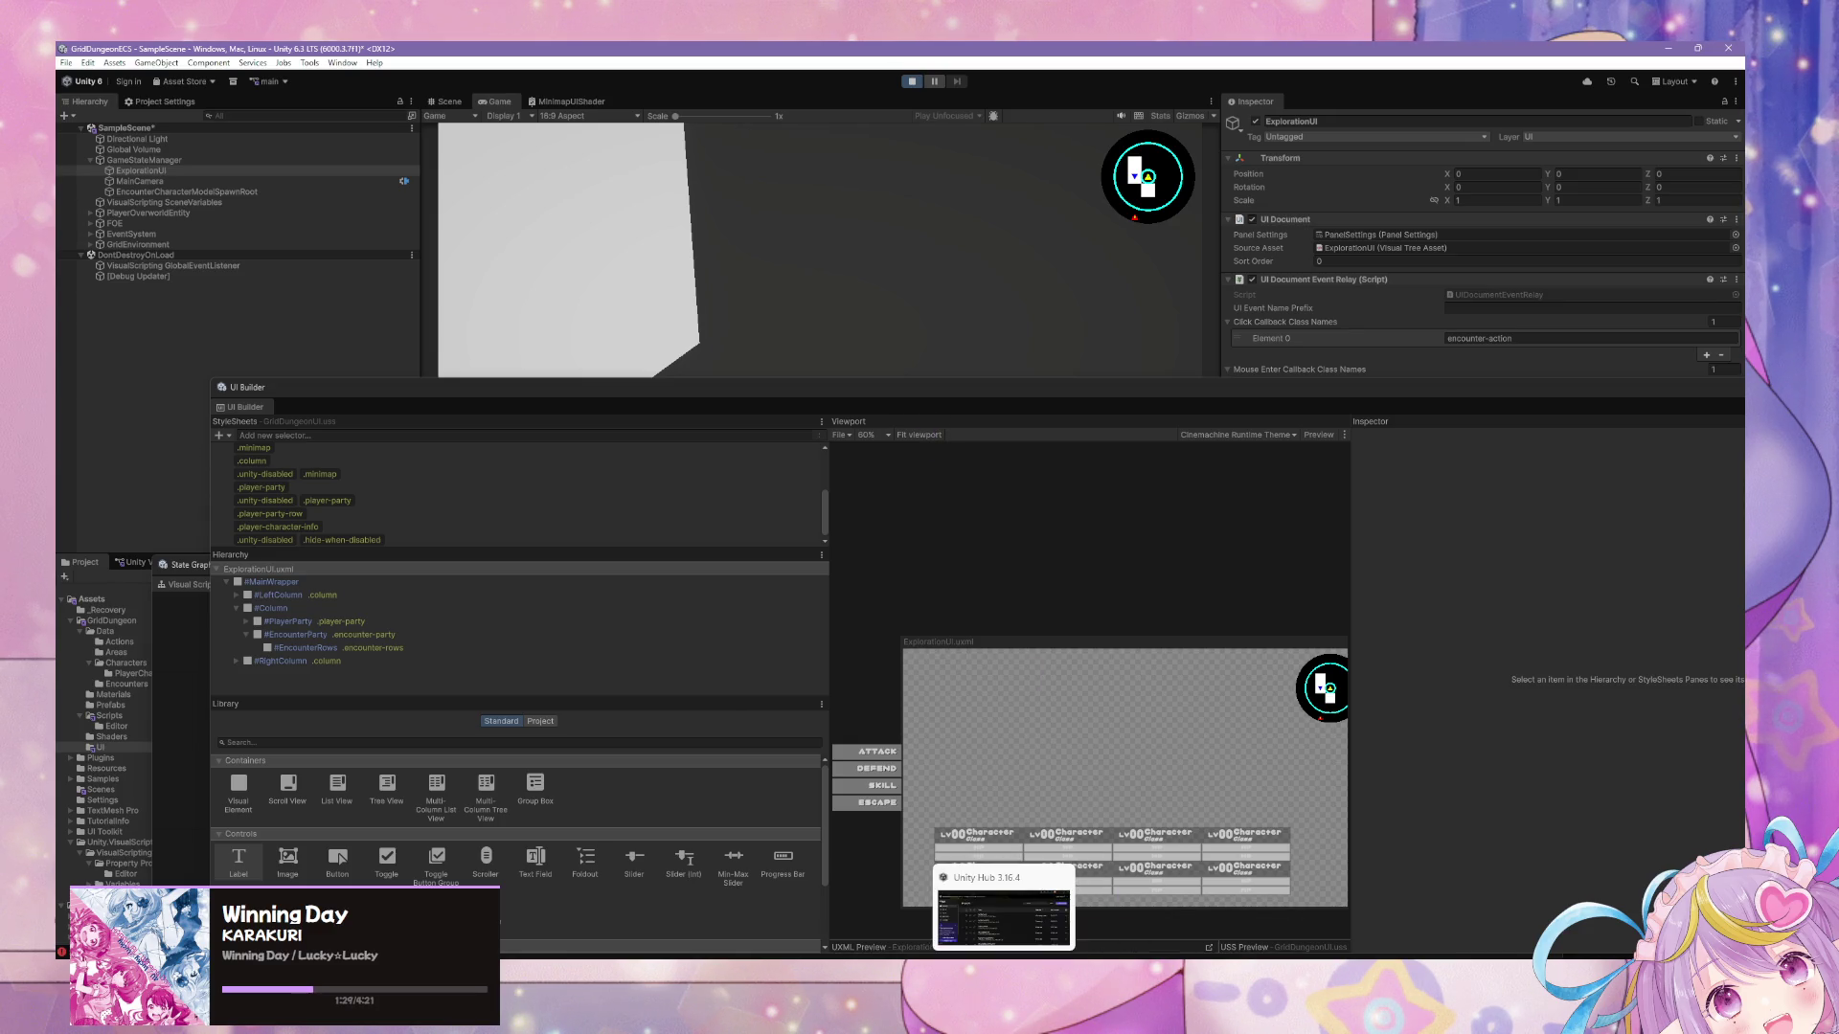
pyautogui.moveTo(1176, 960)
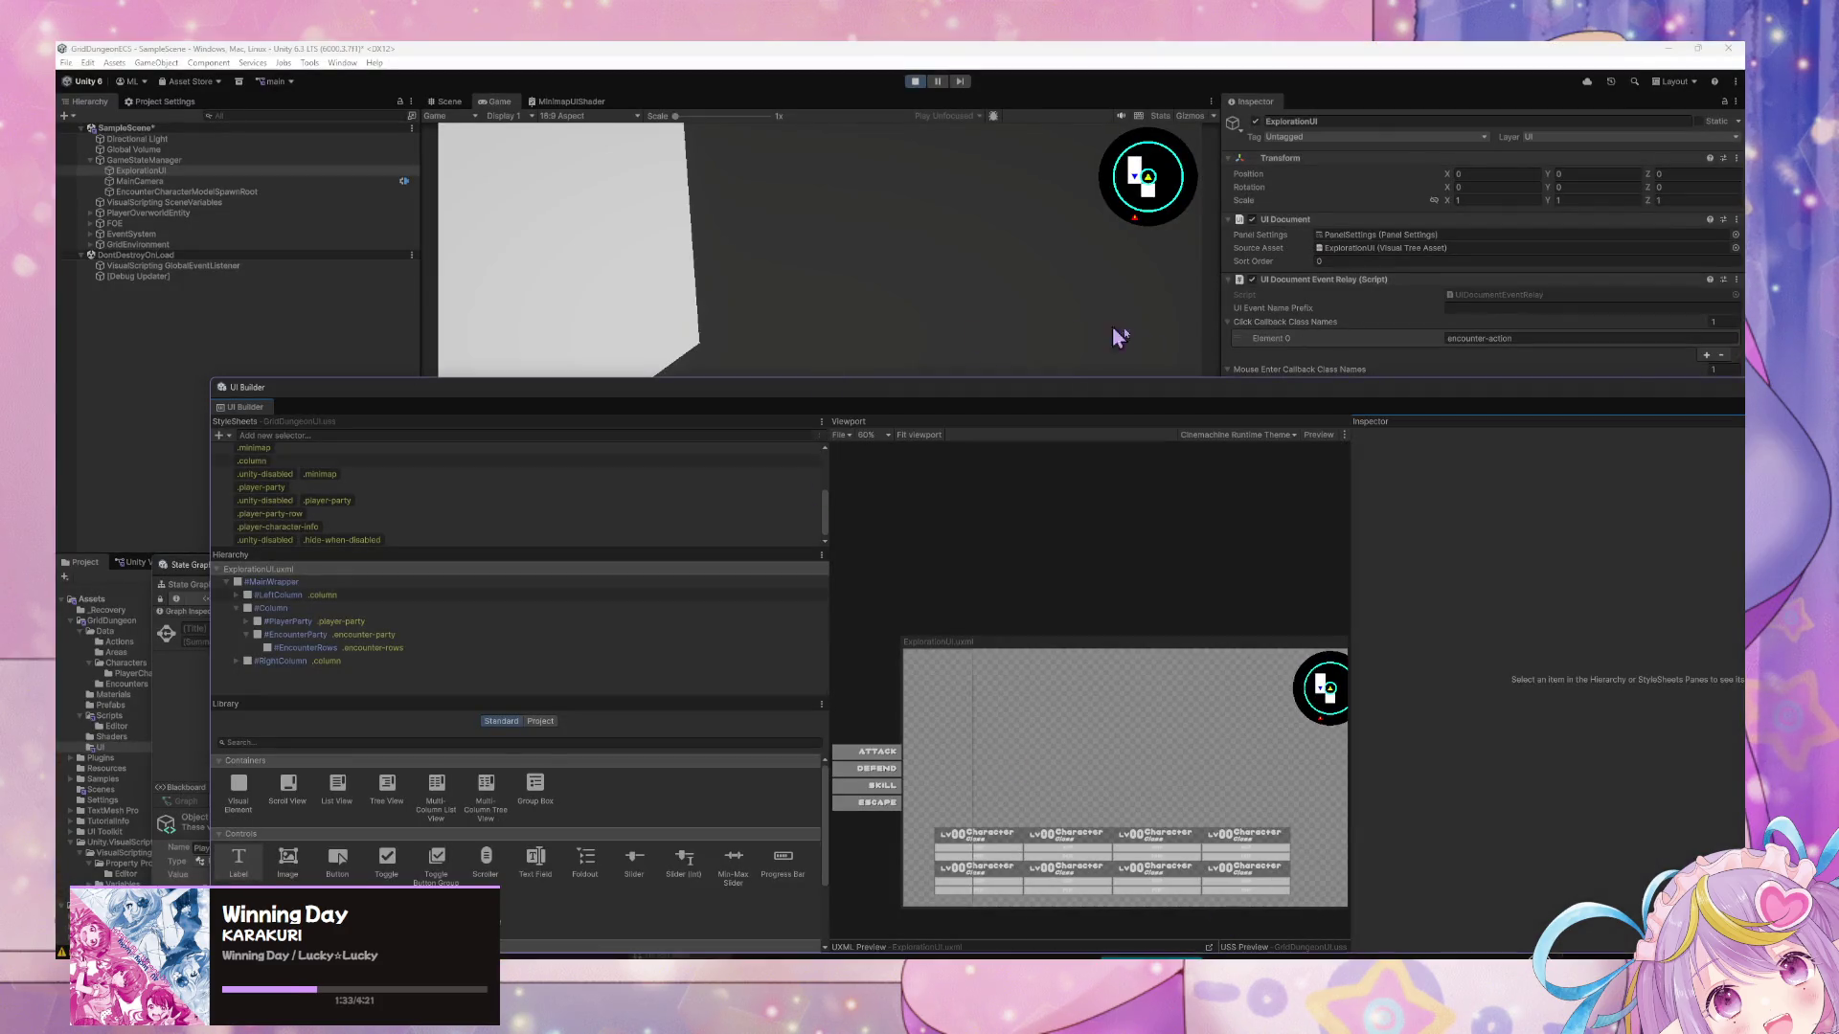
pyautogui.moveTo(1030, 400)
pyautogui.mouseDown()
pyautogui.moveTo(1161, 357)
pyautogui.moveTo(1252, 239)
pyautogui.mouseUp()
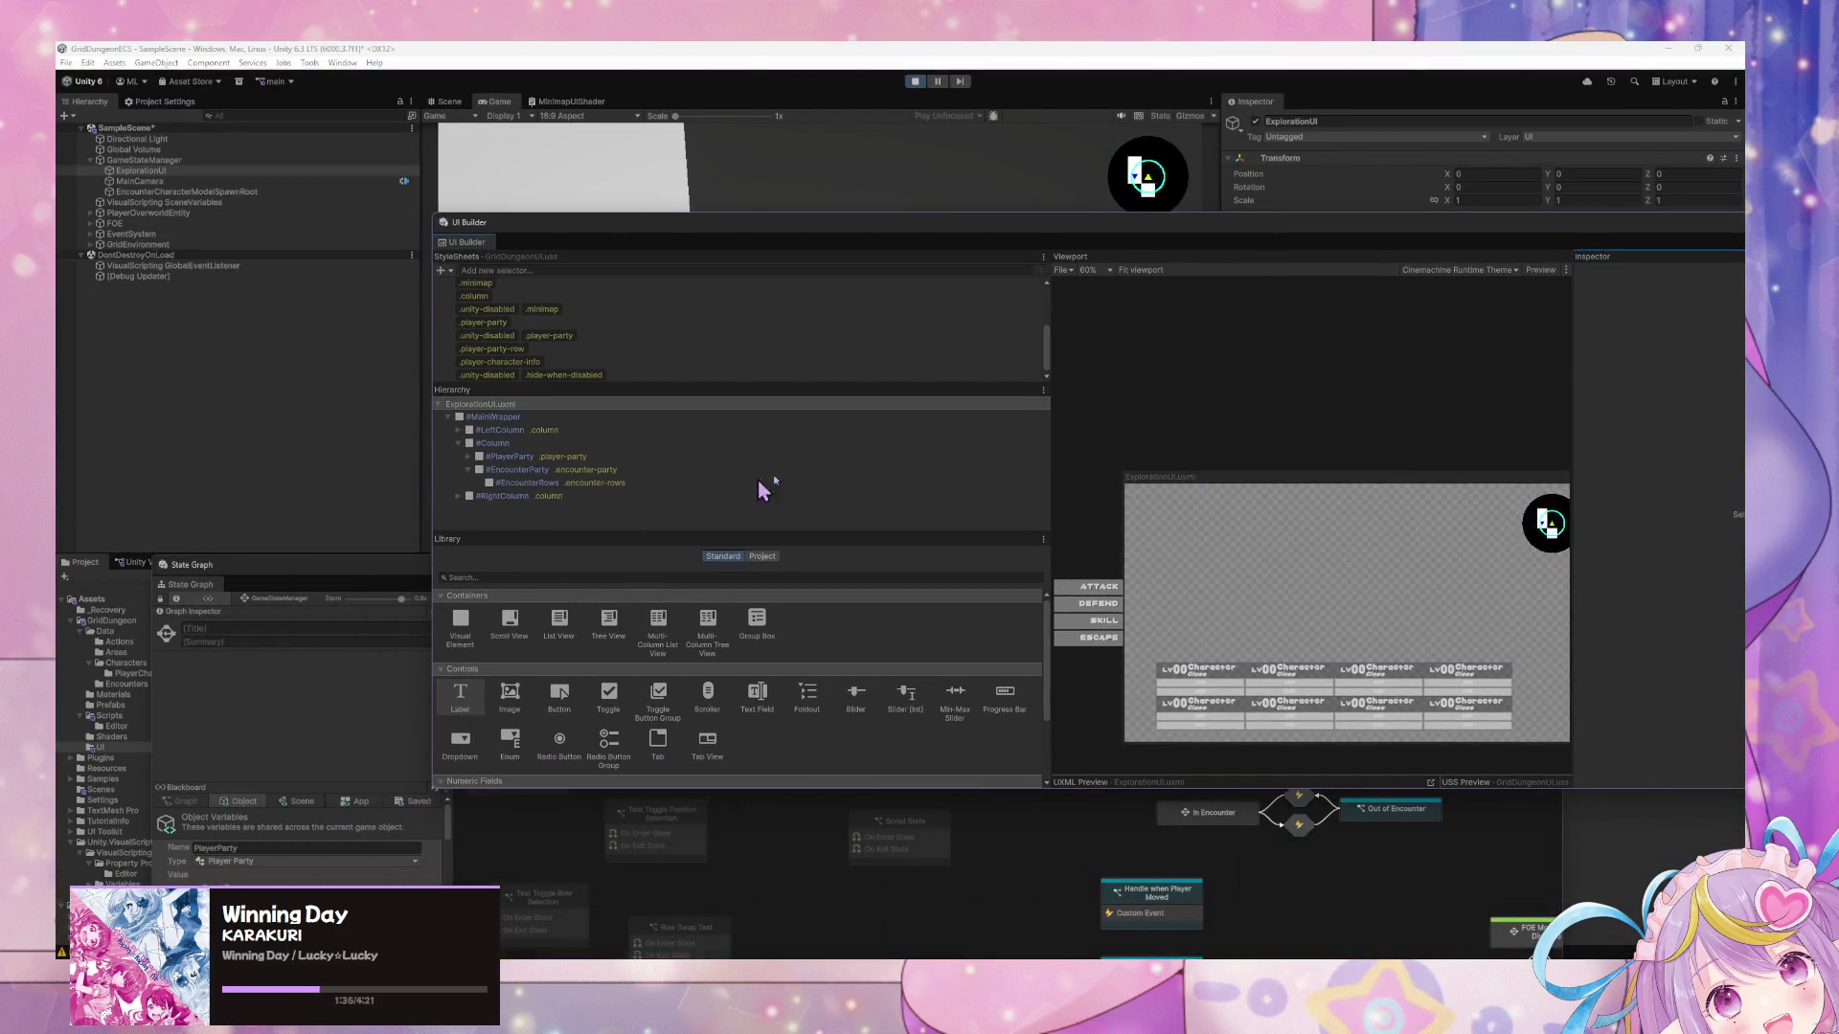
pyautogui.click(791, 829)
pyautogui.moveTo(907, 557)
pyautogui.mouseDown()
pyautogui.moveTo(877, 369)
pyautogui.moveTo(889, 275)
pyautogui.mouseUp()
pyautogui.moveTo(1231, 708)
pyautogui.mouseDown()
pyautogui.moveTo(1223, 862)
pyautogui.moveTo(1146, 402)
pyautogui.mouseUp()
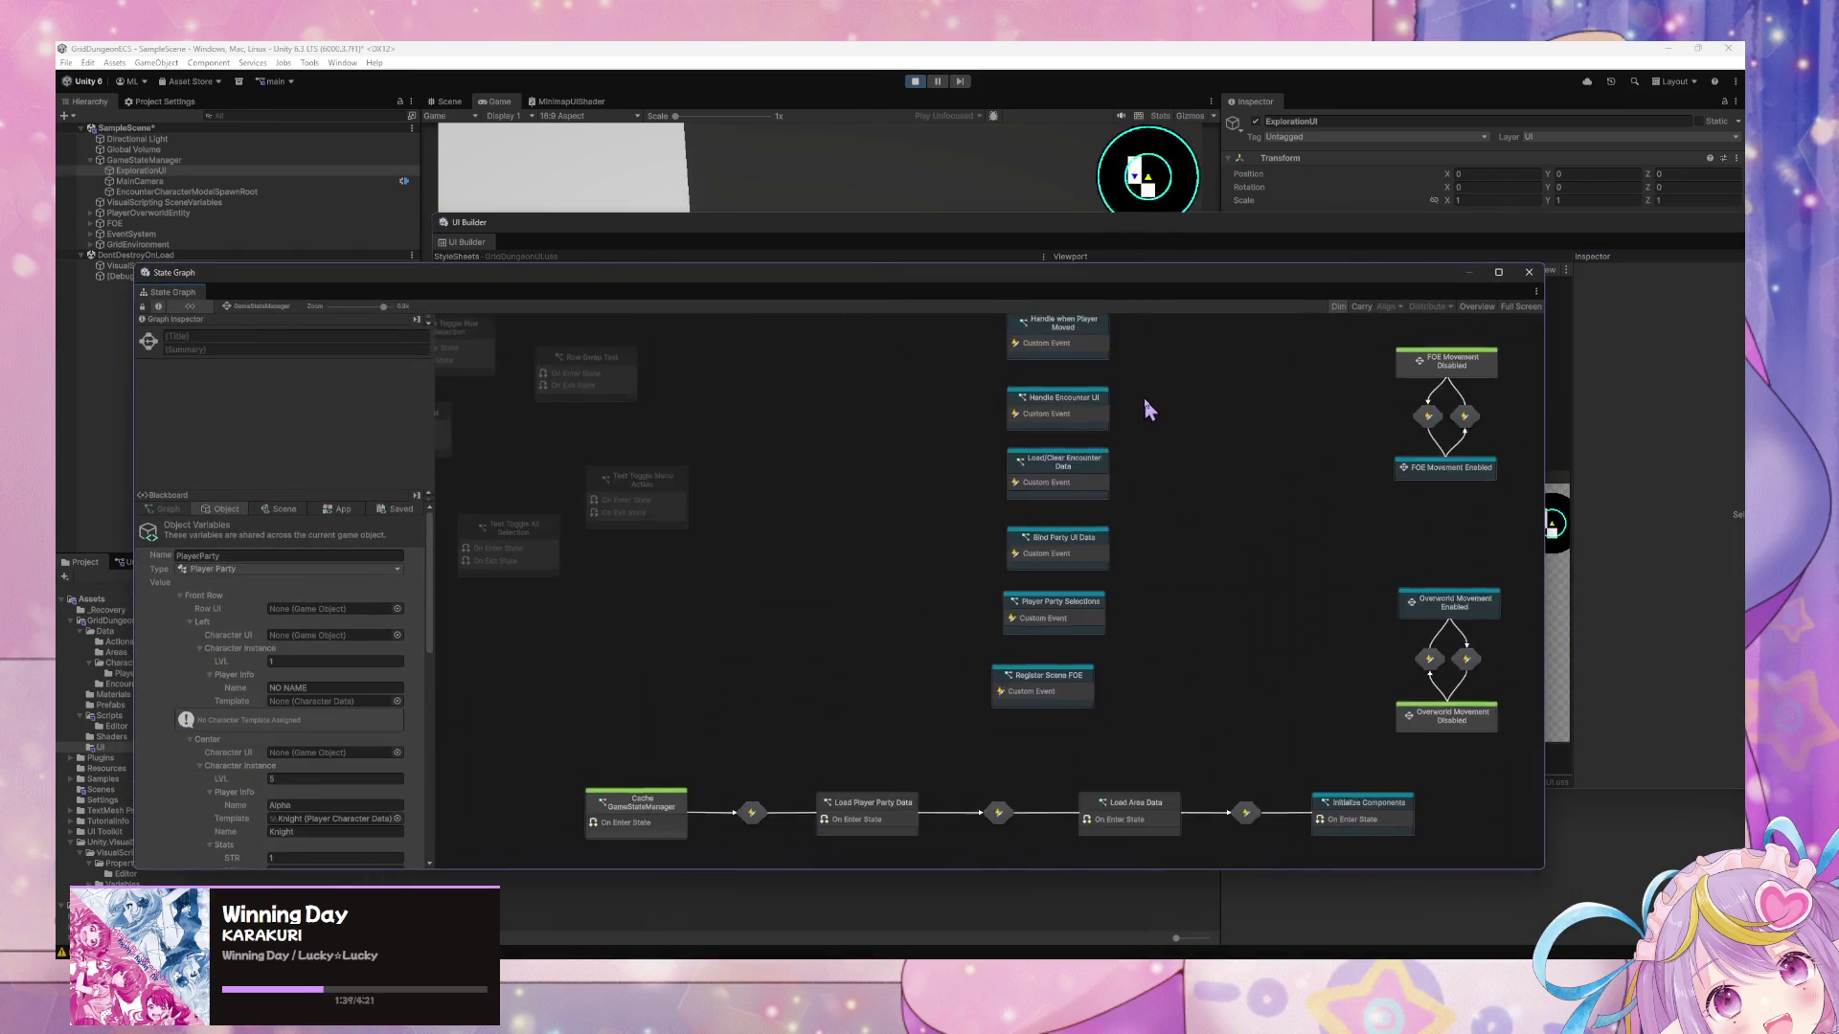
# Open the Bind Party UI Data script graph and select the BindEncounterPartyUIData event node.
pyautogui.click(1076, 548)
pyautogui.scroll(2, 991, 623)
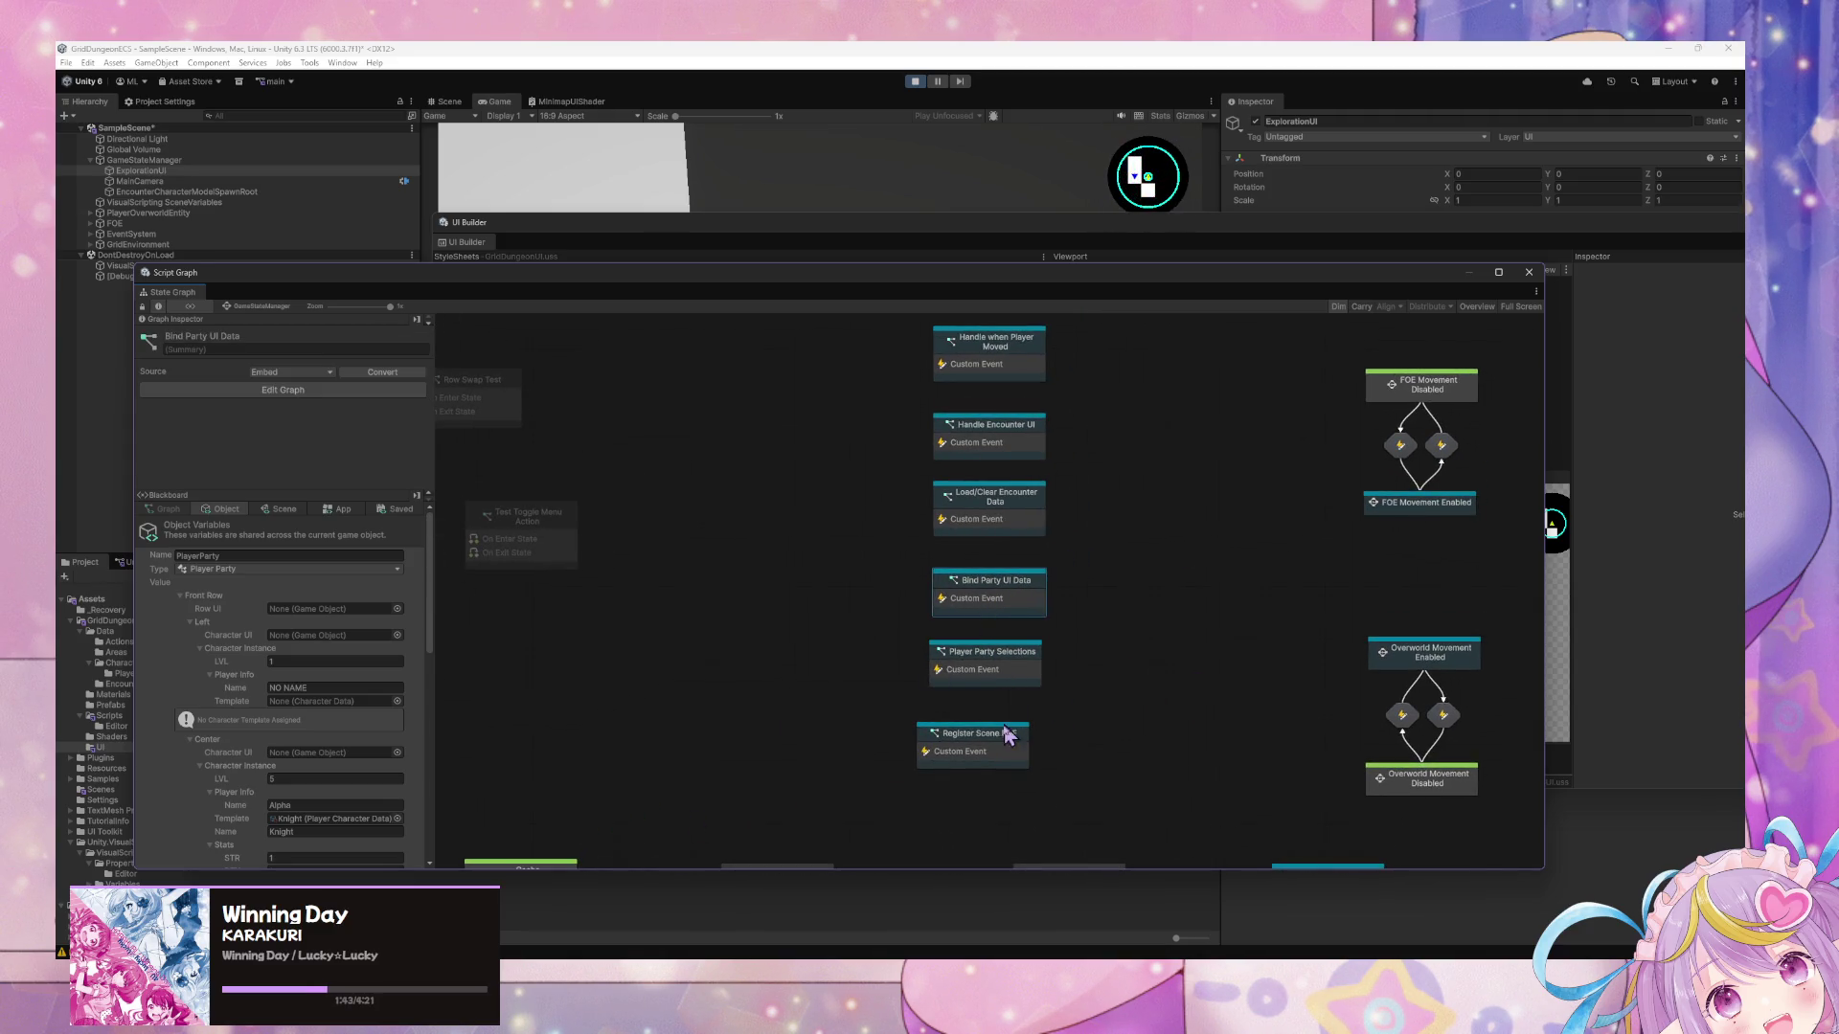
pyautogui.doubleClick(1007, 592)
pyautogui.scroll(-5, 1055, 616)
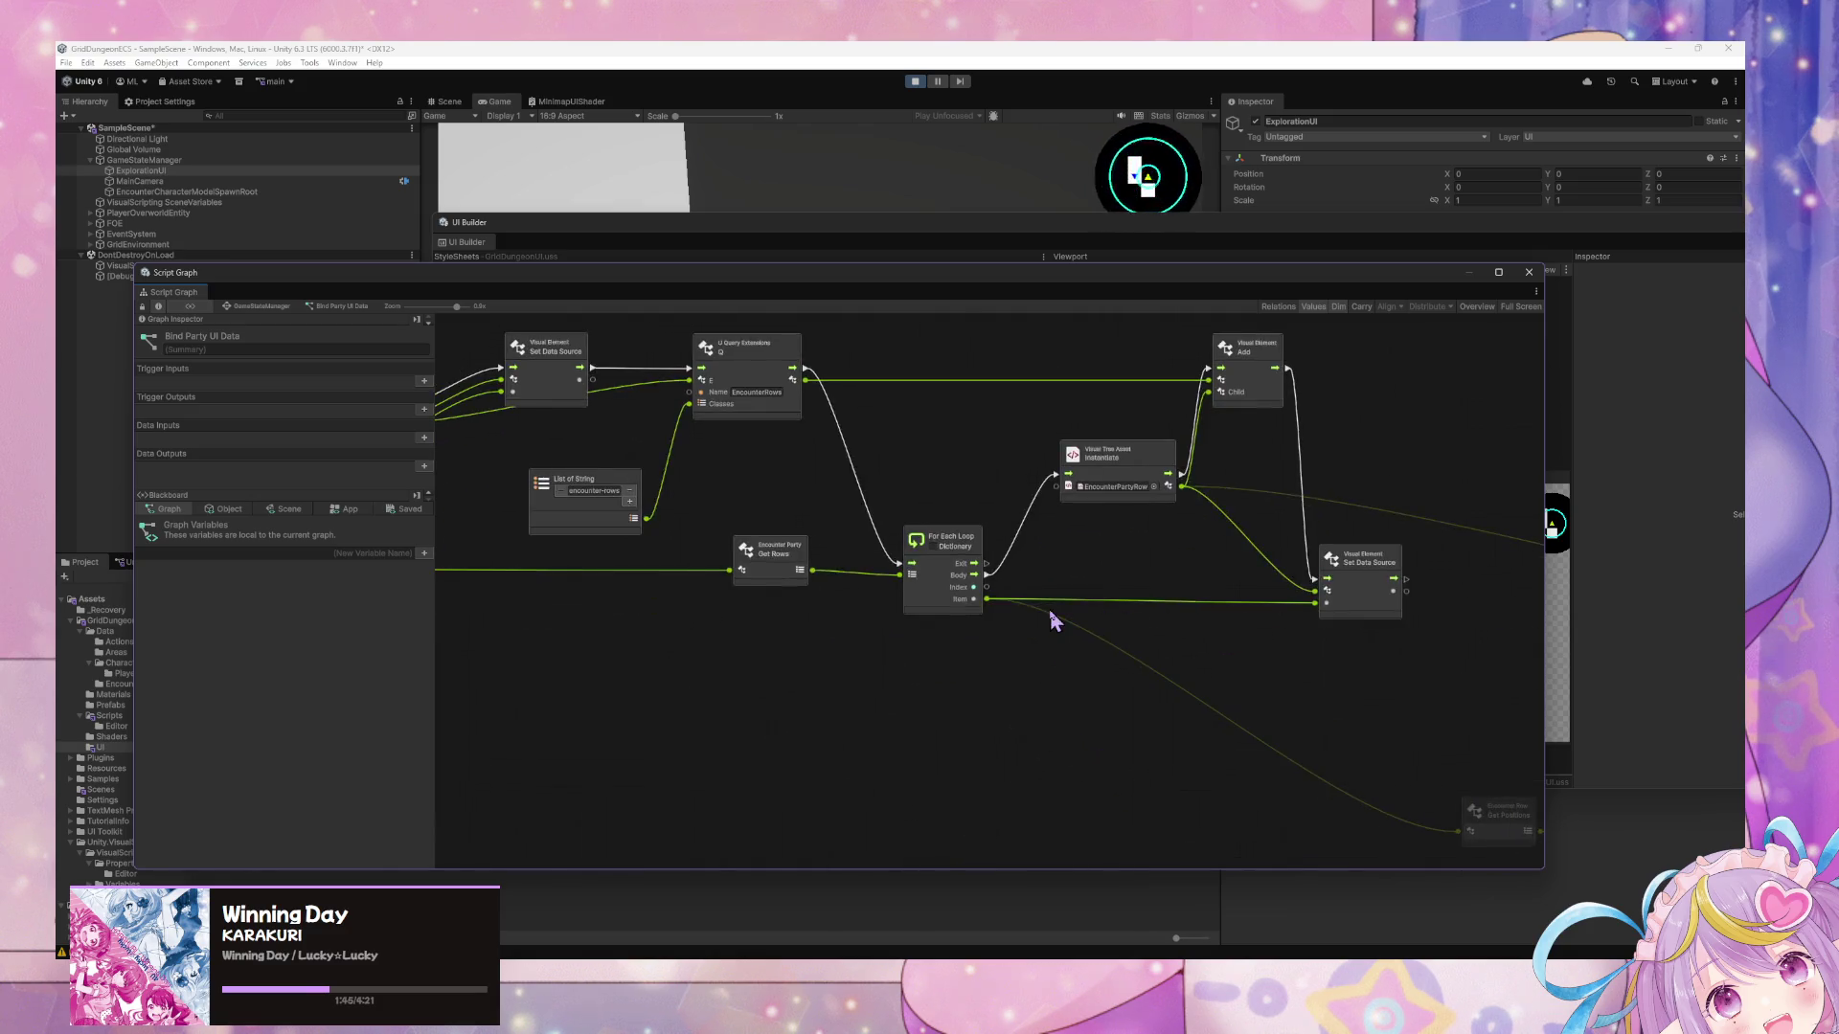
pyautogui.scroll(1, 994, 679)
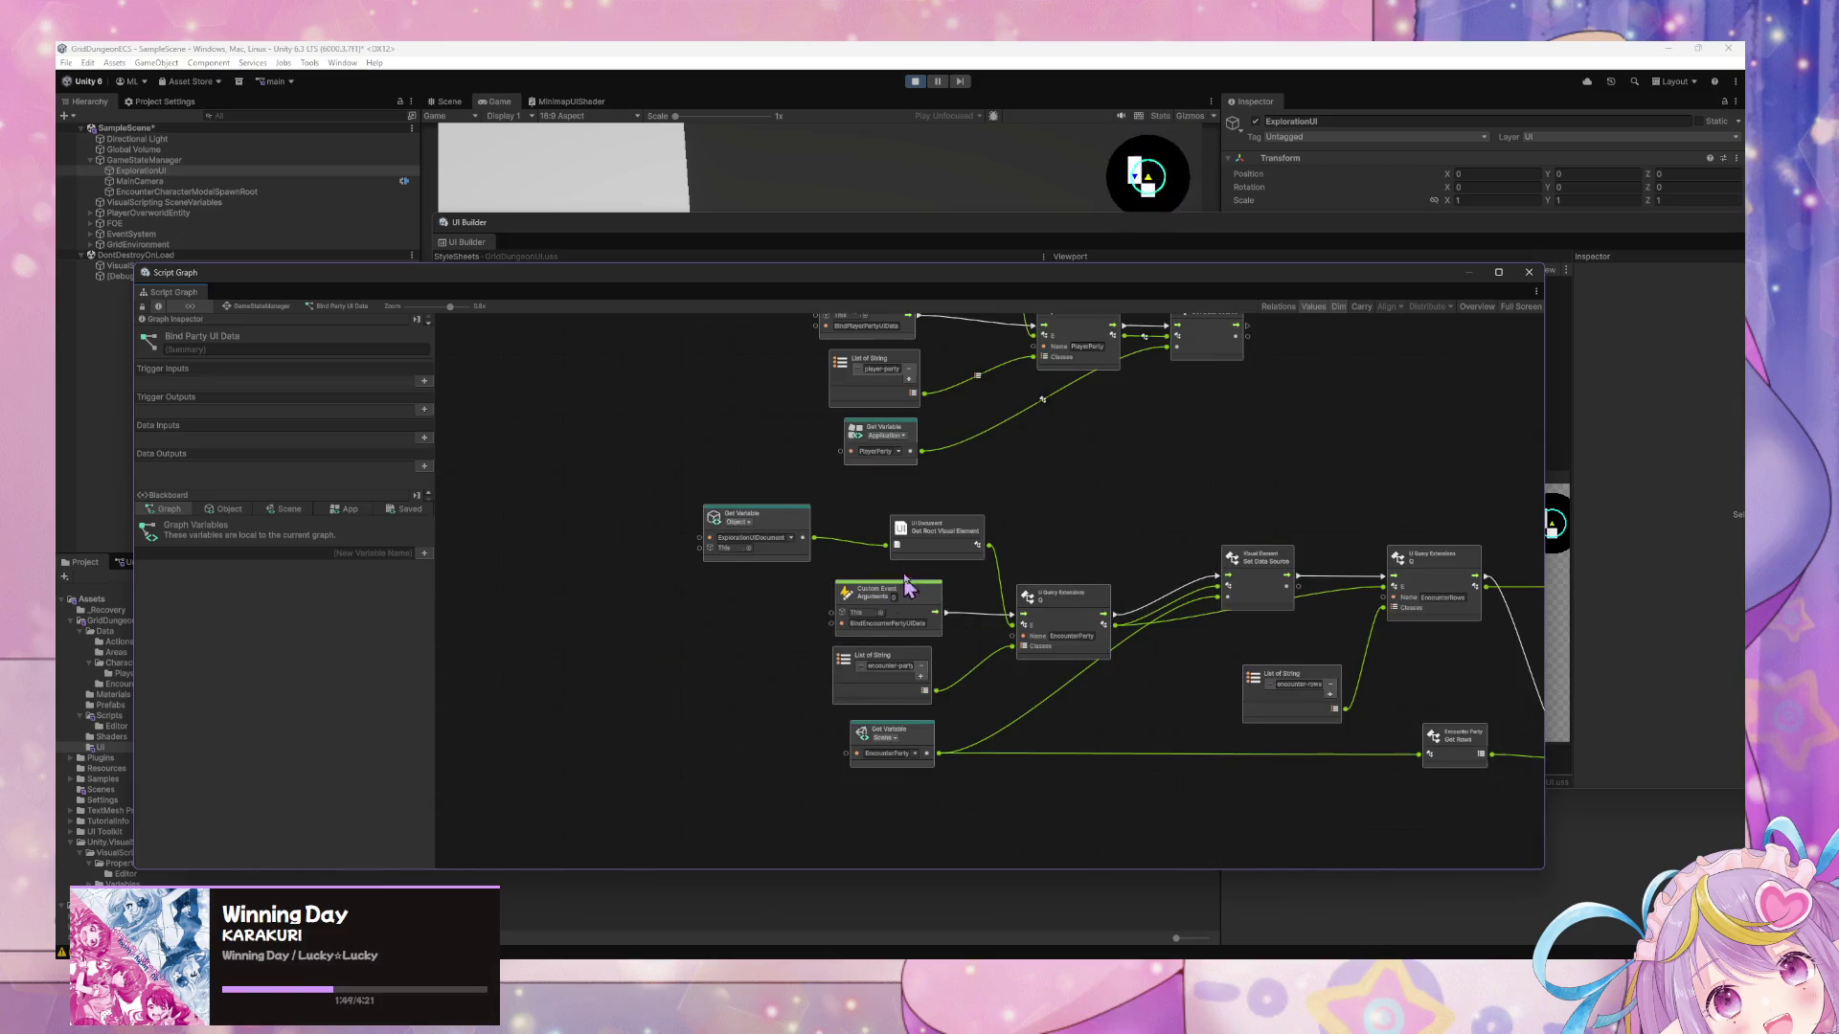
pyautogui.scroll(3, 985, 738)
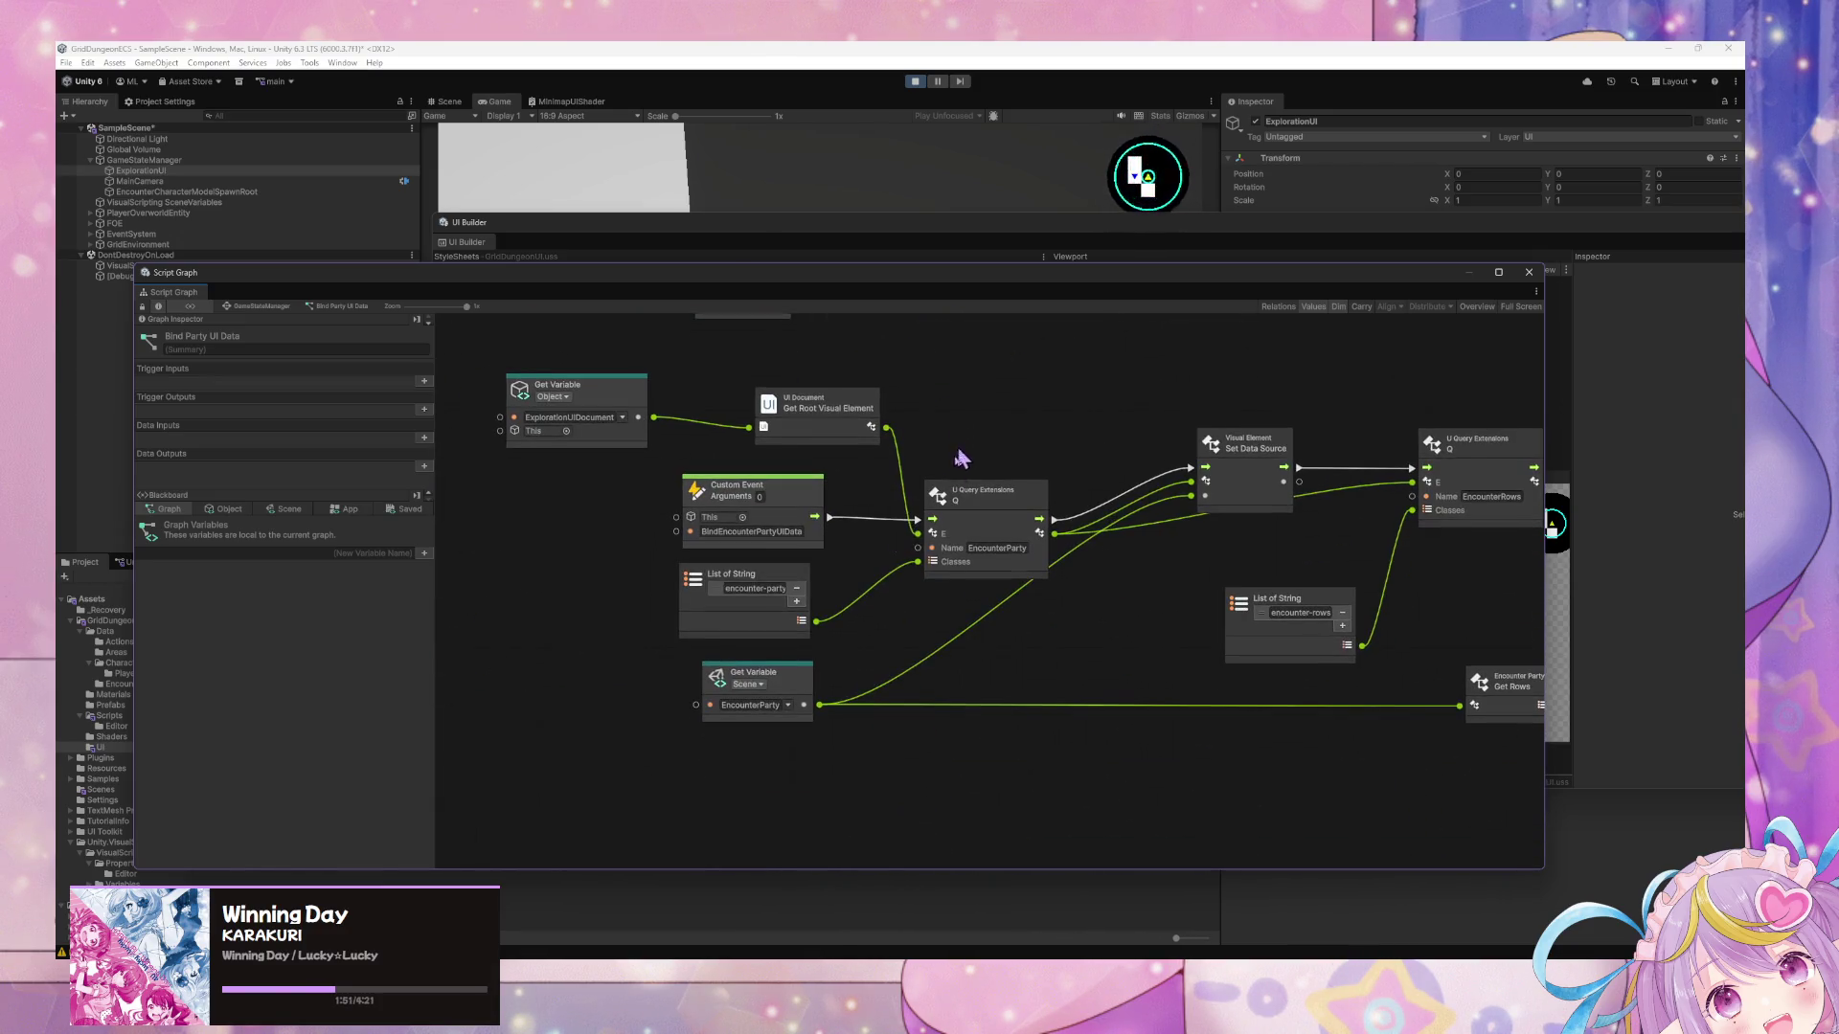
pyautogui.click(803, 513)
# Duplicate the BindEncounterPartyUIData event and rename the copy UnbindEncounterPartyUIData.
pyautogui.hotkey('ctrl', 'd')
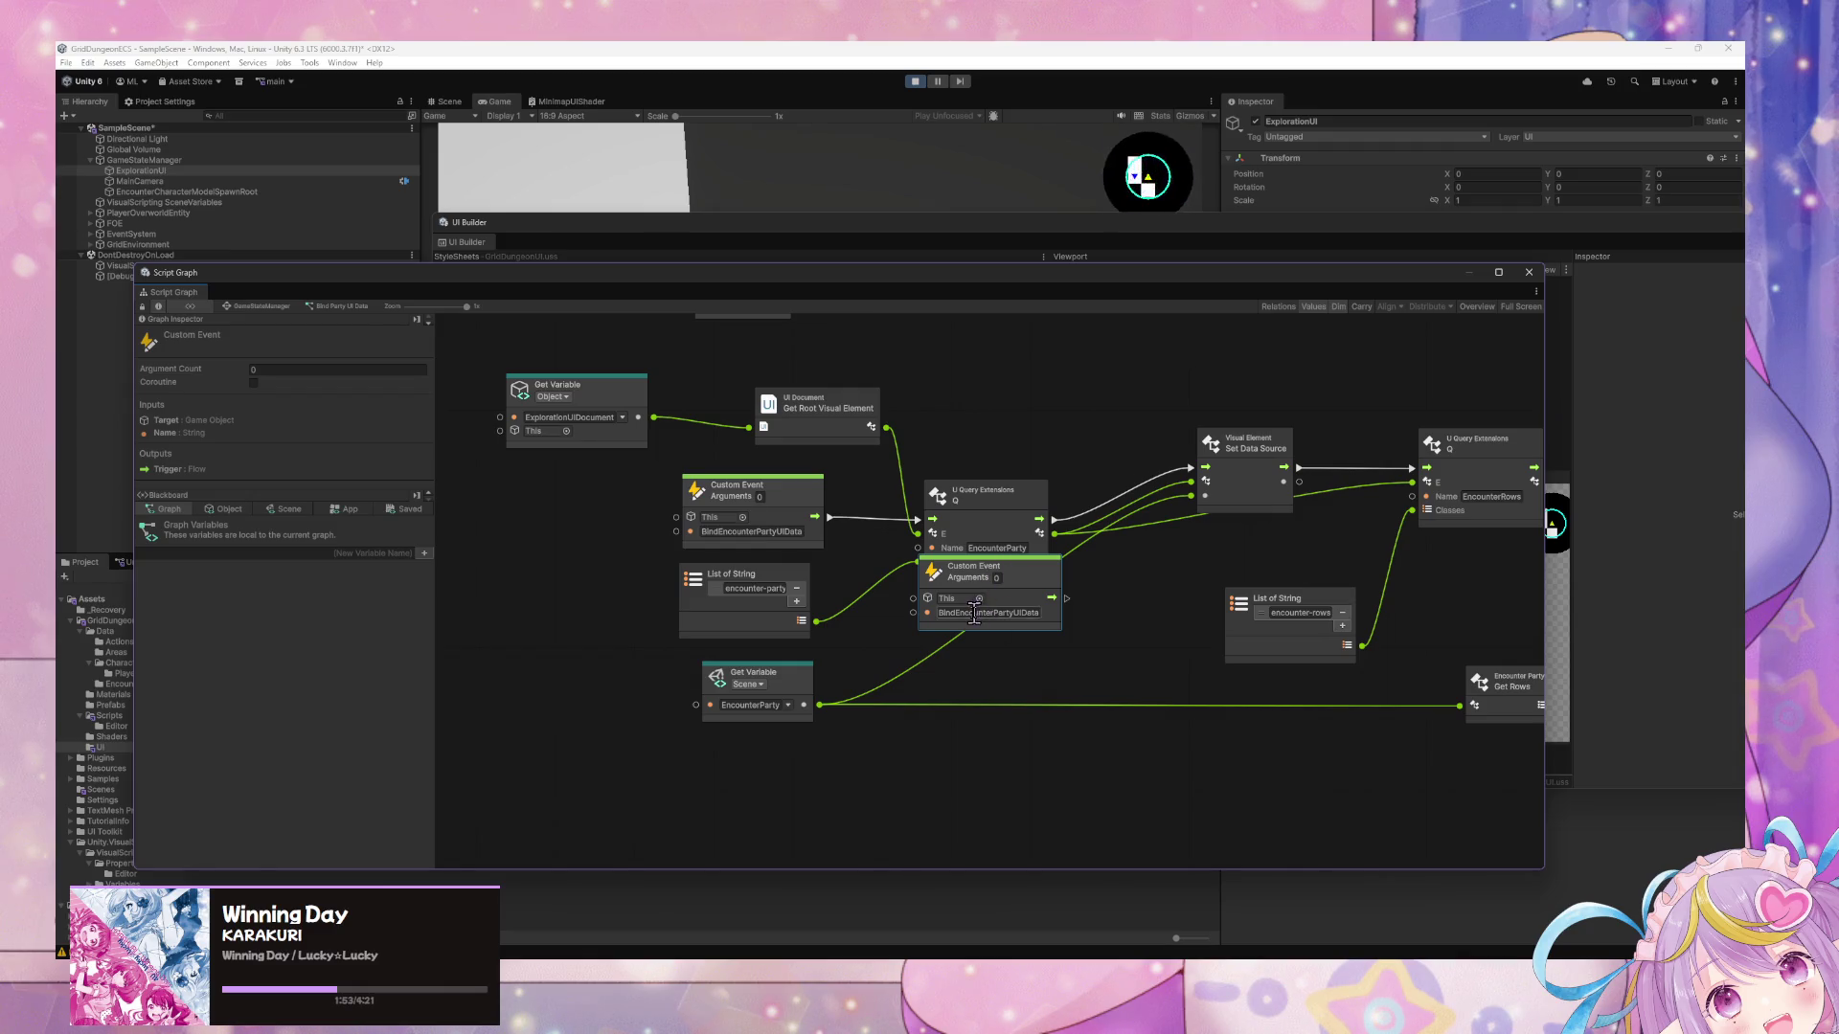
pyautogui.click(974, 614)
pyautogui.press('Home')
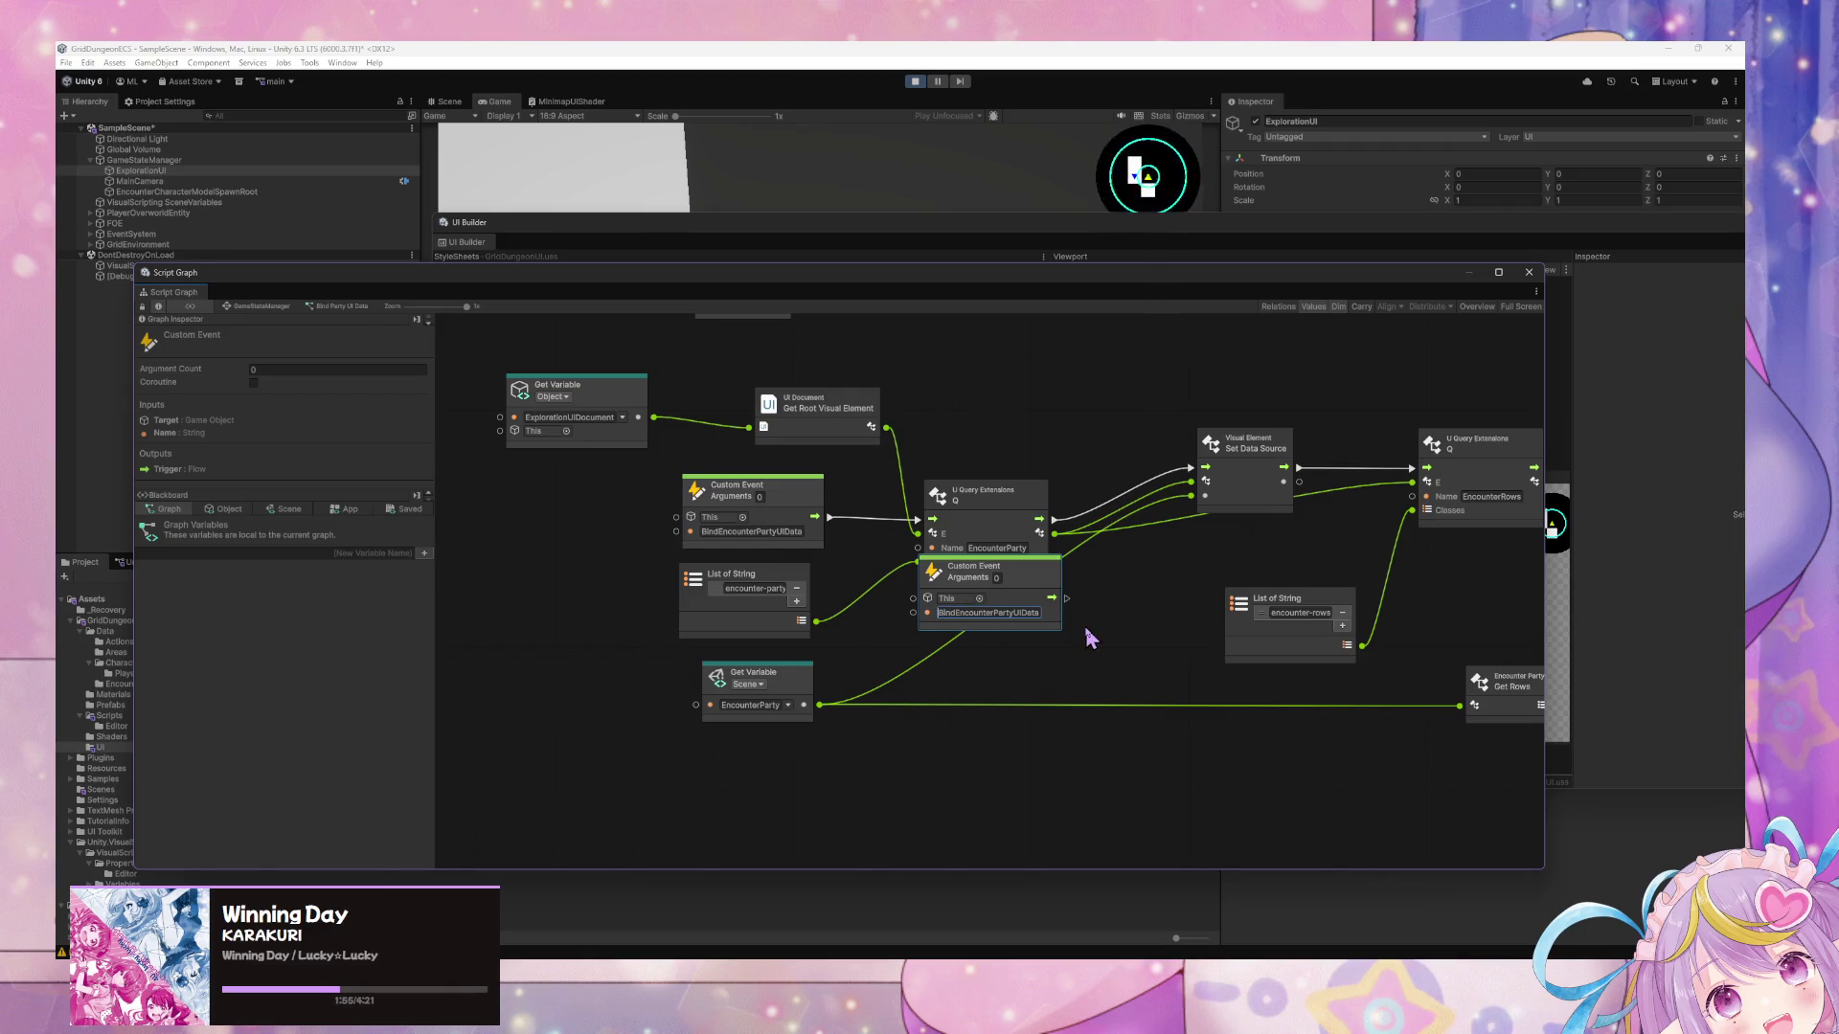
pyautogui.write('Un')
pyautogui.press('Delete')
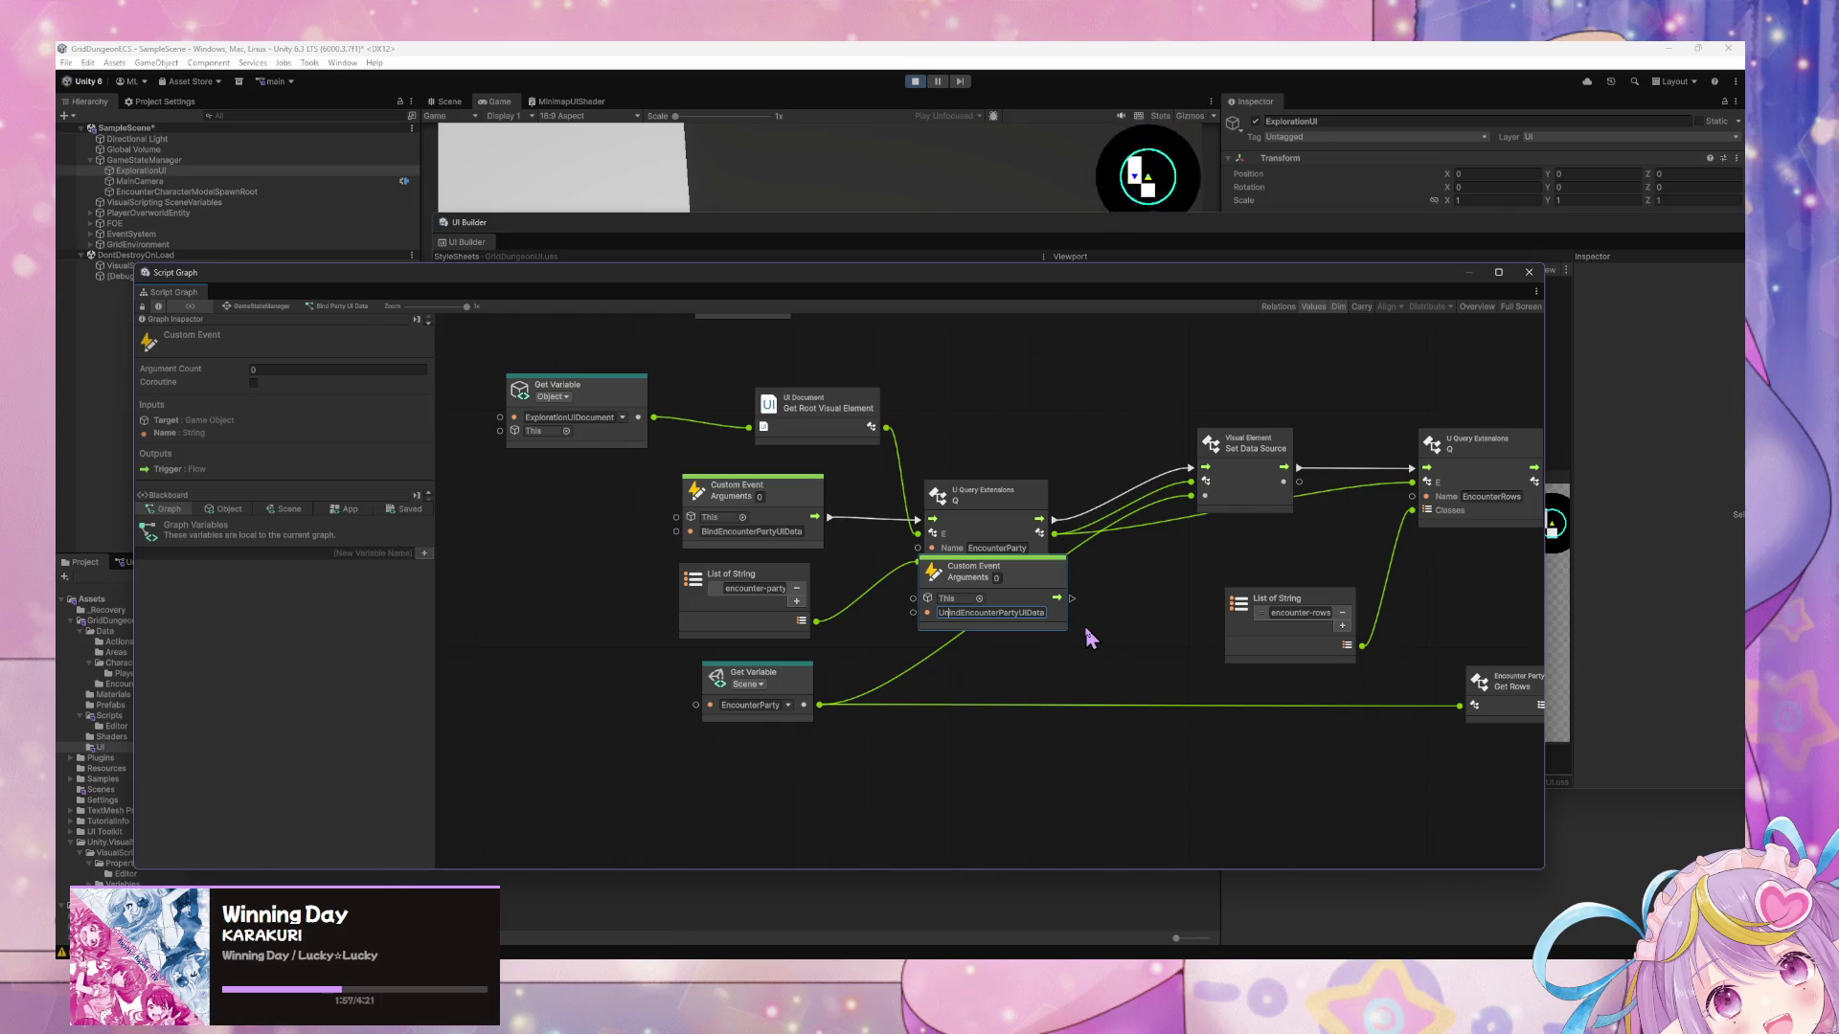
pyautogui.write('b')
pyautogui.click(1046, 579)
# Move the Unbind event below the binding nodes with a Get Root Visual Element node beside it.
pyautogui.moveTo(1050, 587)
pyautogui.mouseDown()
pyautogui.moveTo(778, 810)
pyautogui.moveTo(916, 721)
pyautogui.moveTo(1003, 538)
pyautogui.moveTo(853, 639)
pyautogui.mouseUp()
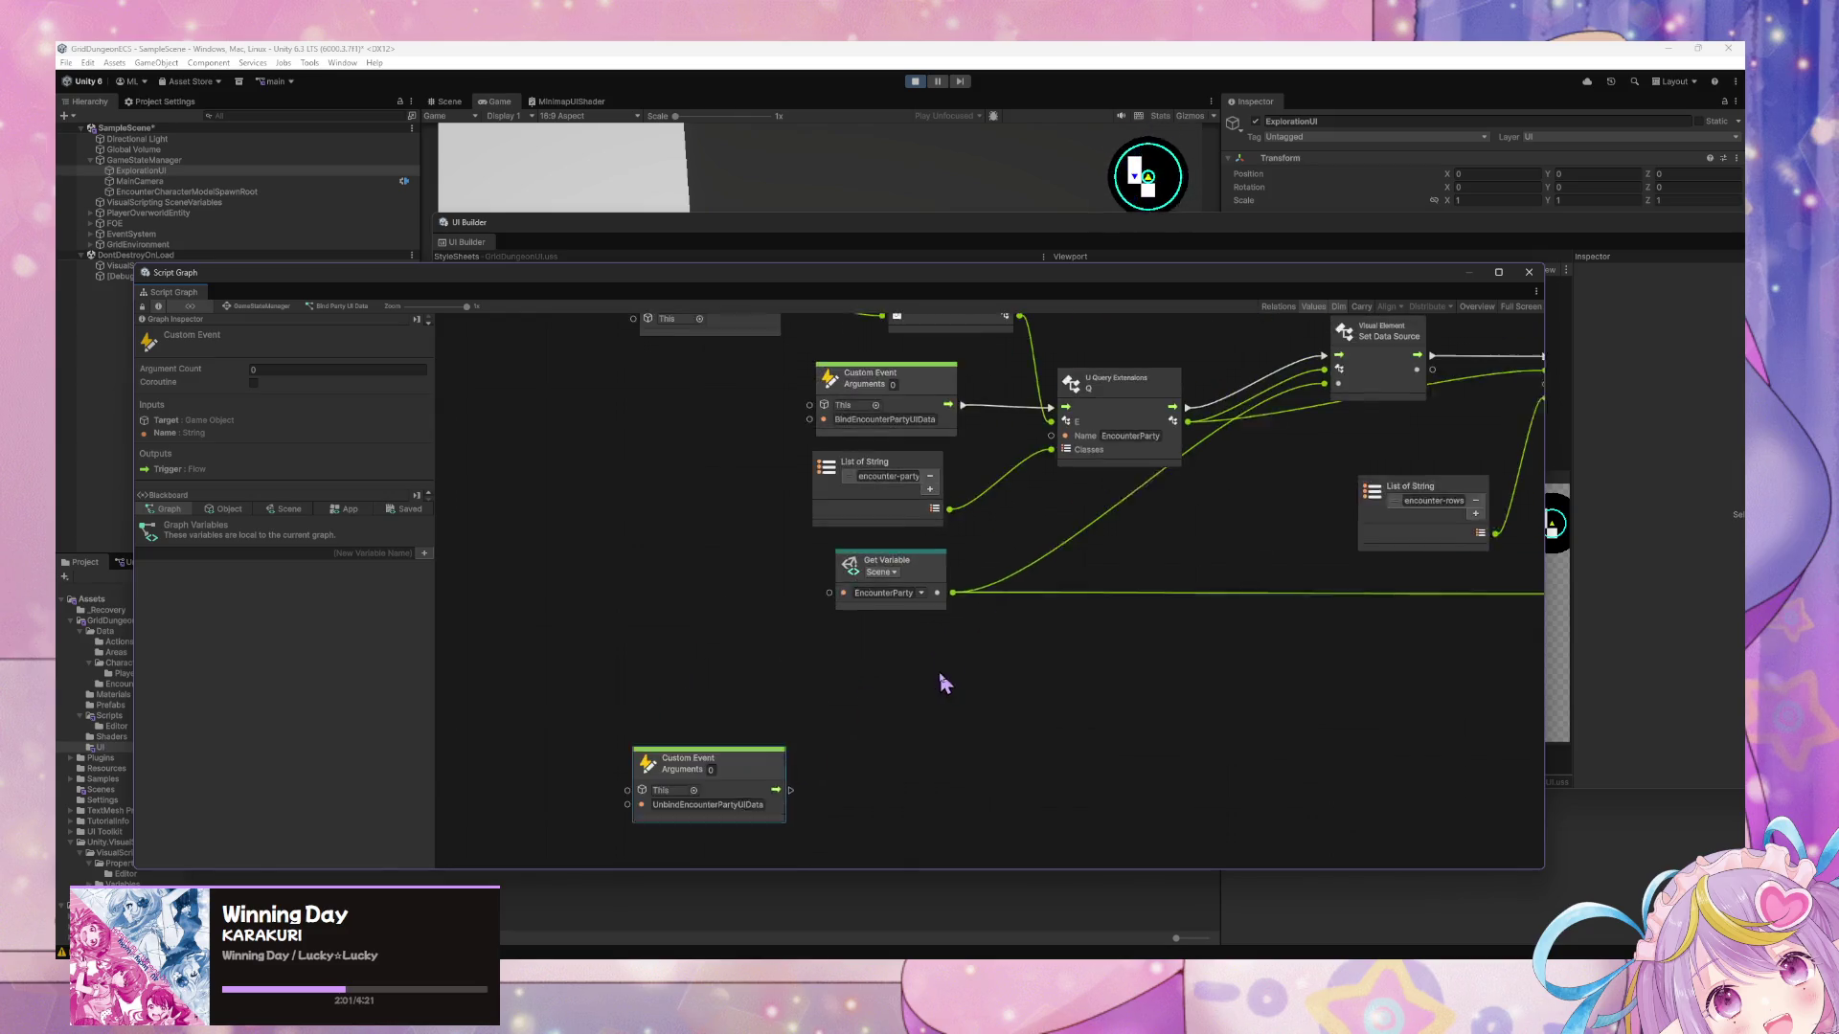
pyautogui.click(1005, 591)
pyautogui.moveTo(1007, 595)
pyautogui.mouseDown()
pyautogui.moveTo(961, 769)
pyautogui.moveTo(972, 814)
pyautogui.mouseUp()
pyautogui.moveTo(1022, 743)
pyautogui.mouseDown()
pyautogui.moveTo(816, 640)
pyautogui.moveTo(870, 702)
pyautogui.moveTo(964, 618)
pyautogui.mouseUp()
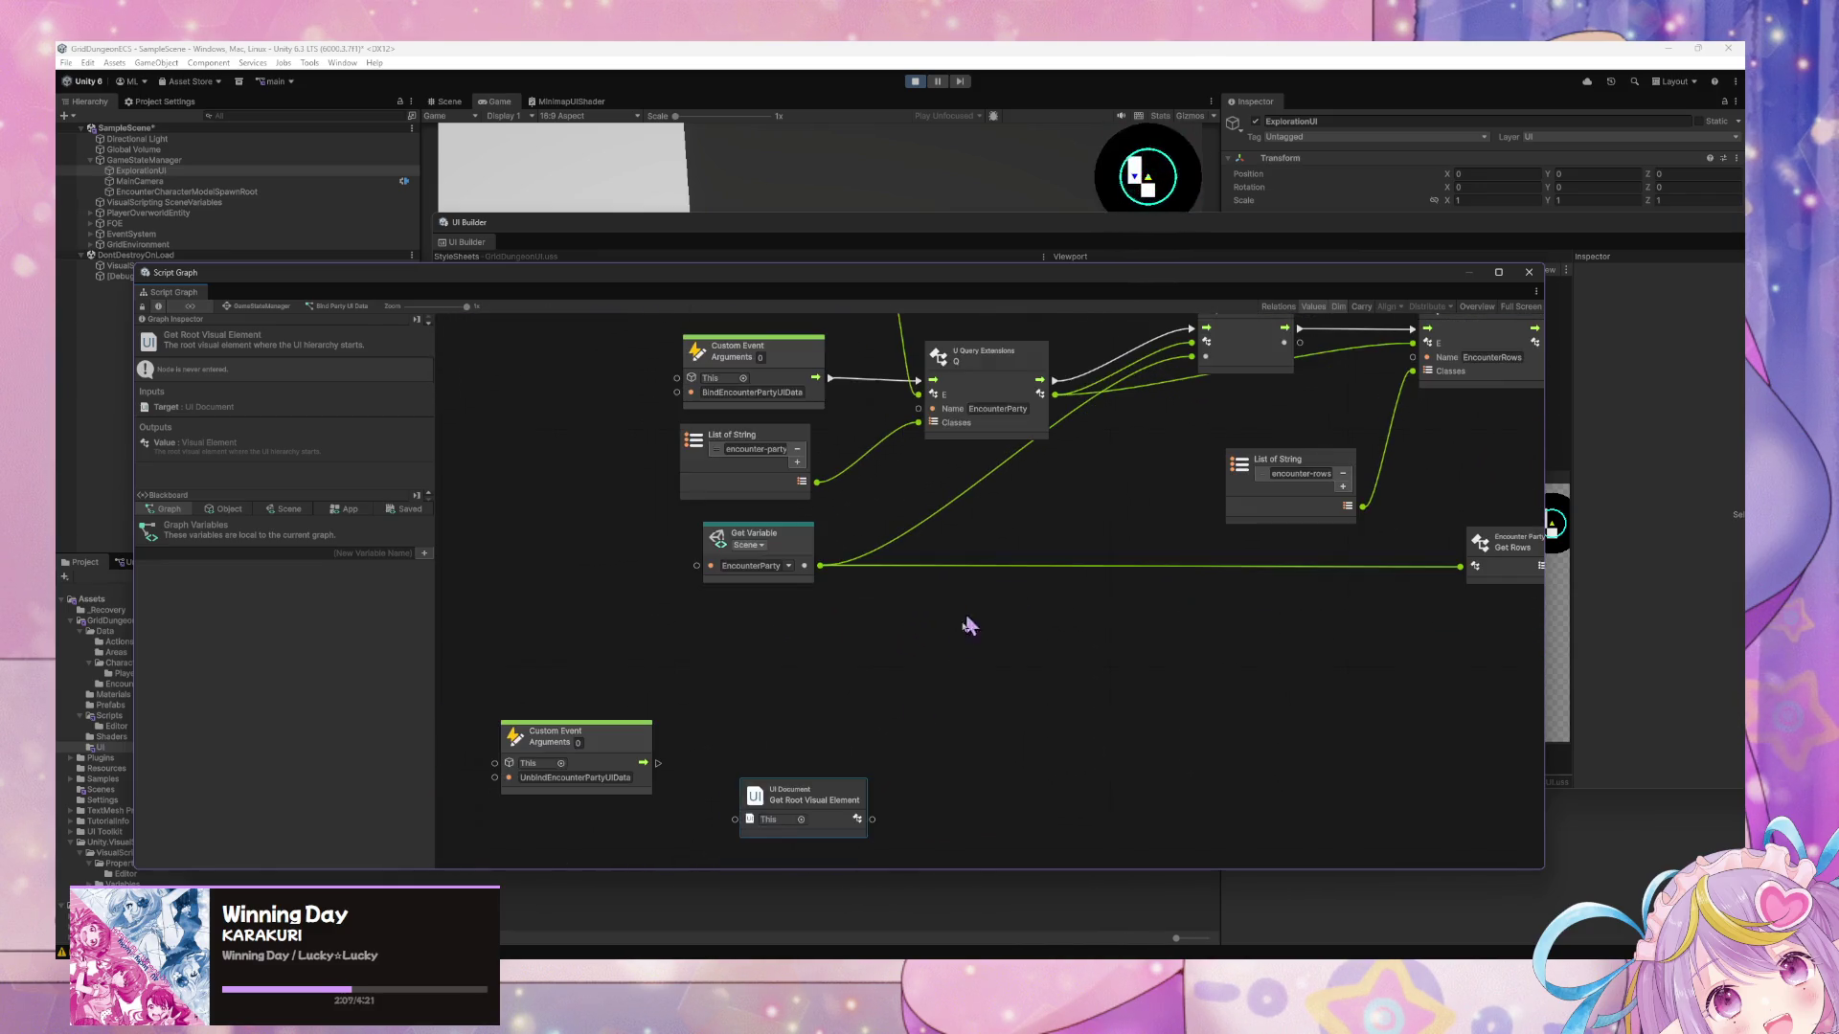
# Place an ExplorationUIDocument variable under the Unbind event and wire it into Get Root Visual Element.
pyautogui.rightClick(908, 740)
pyautogui.click(933, 753)
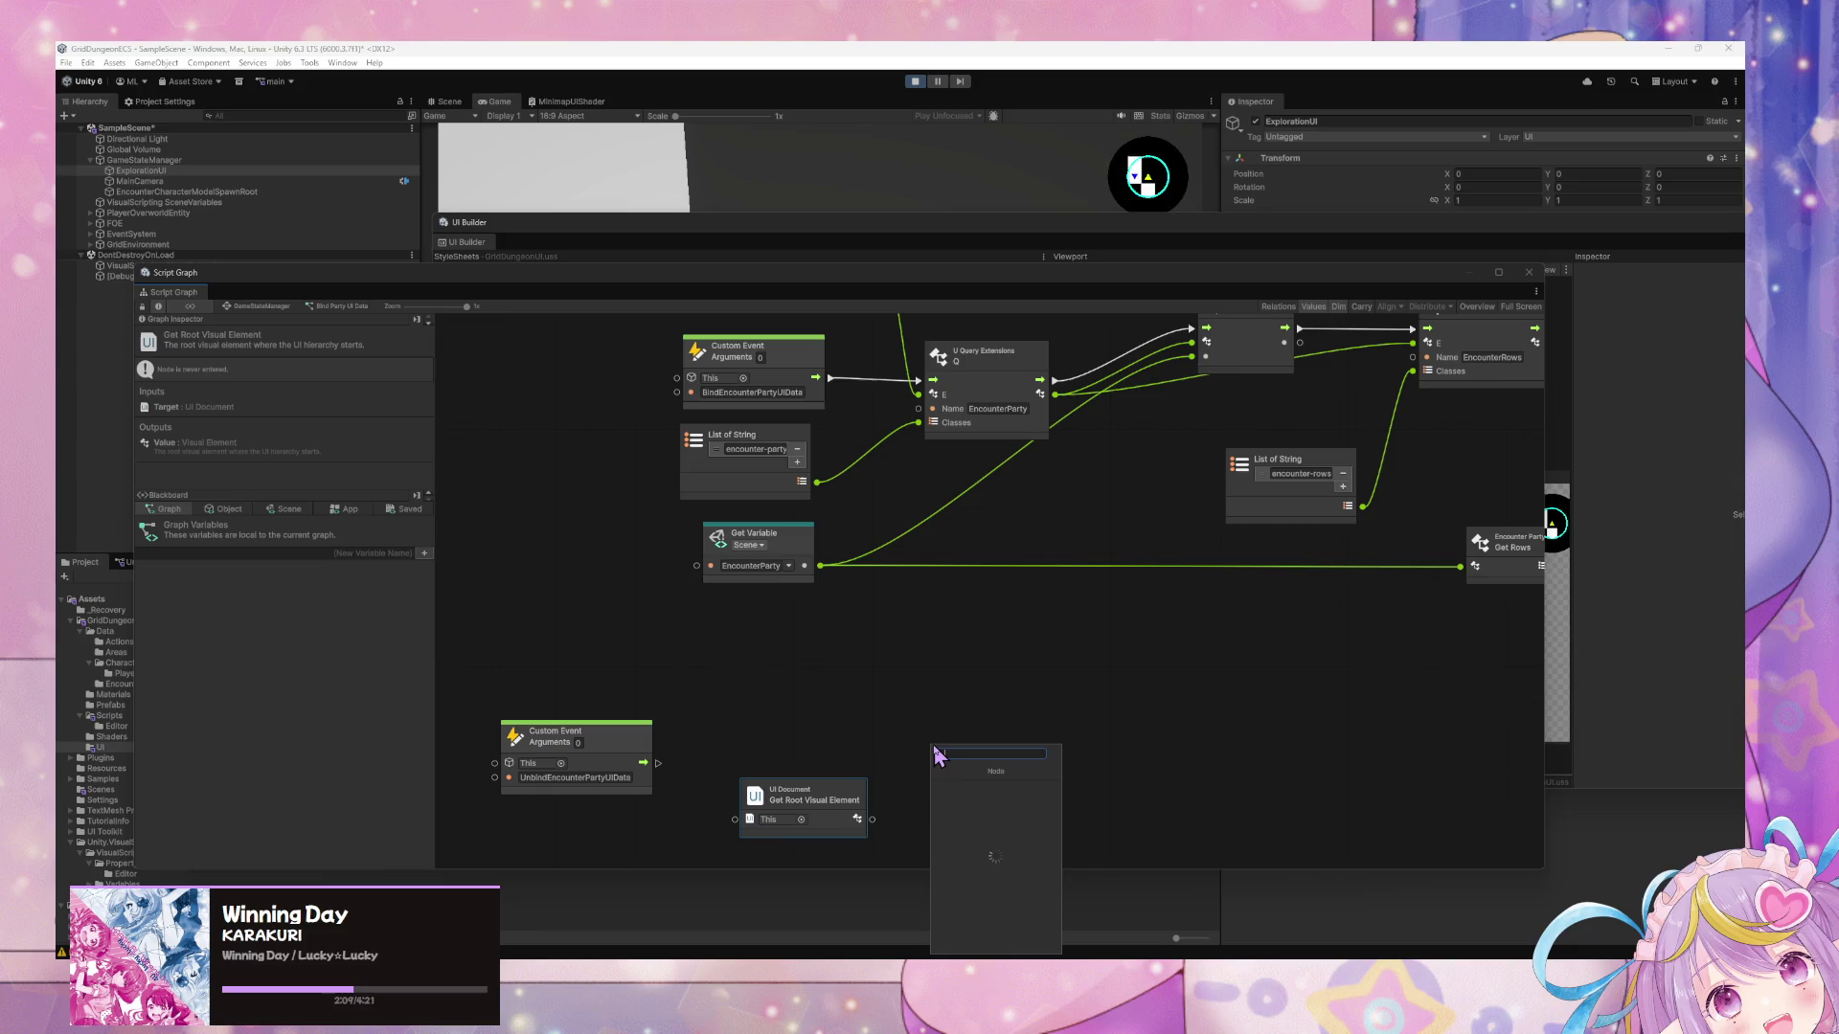
pyautogui.press('Escape')
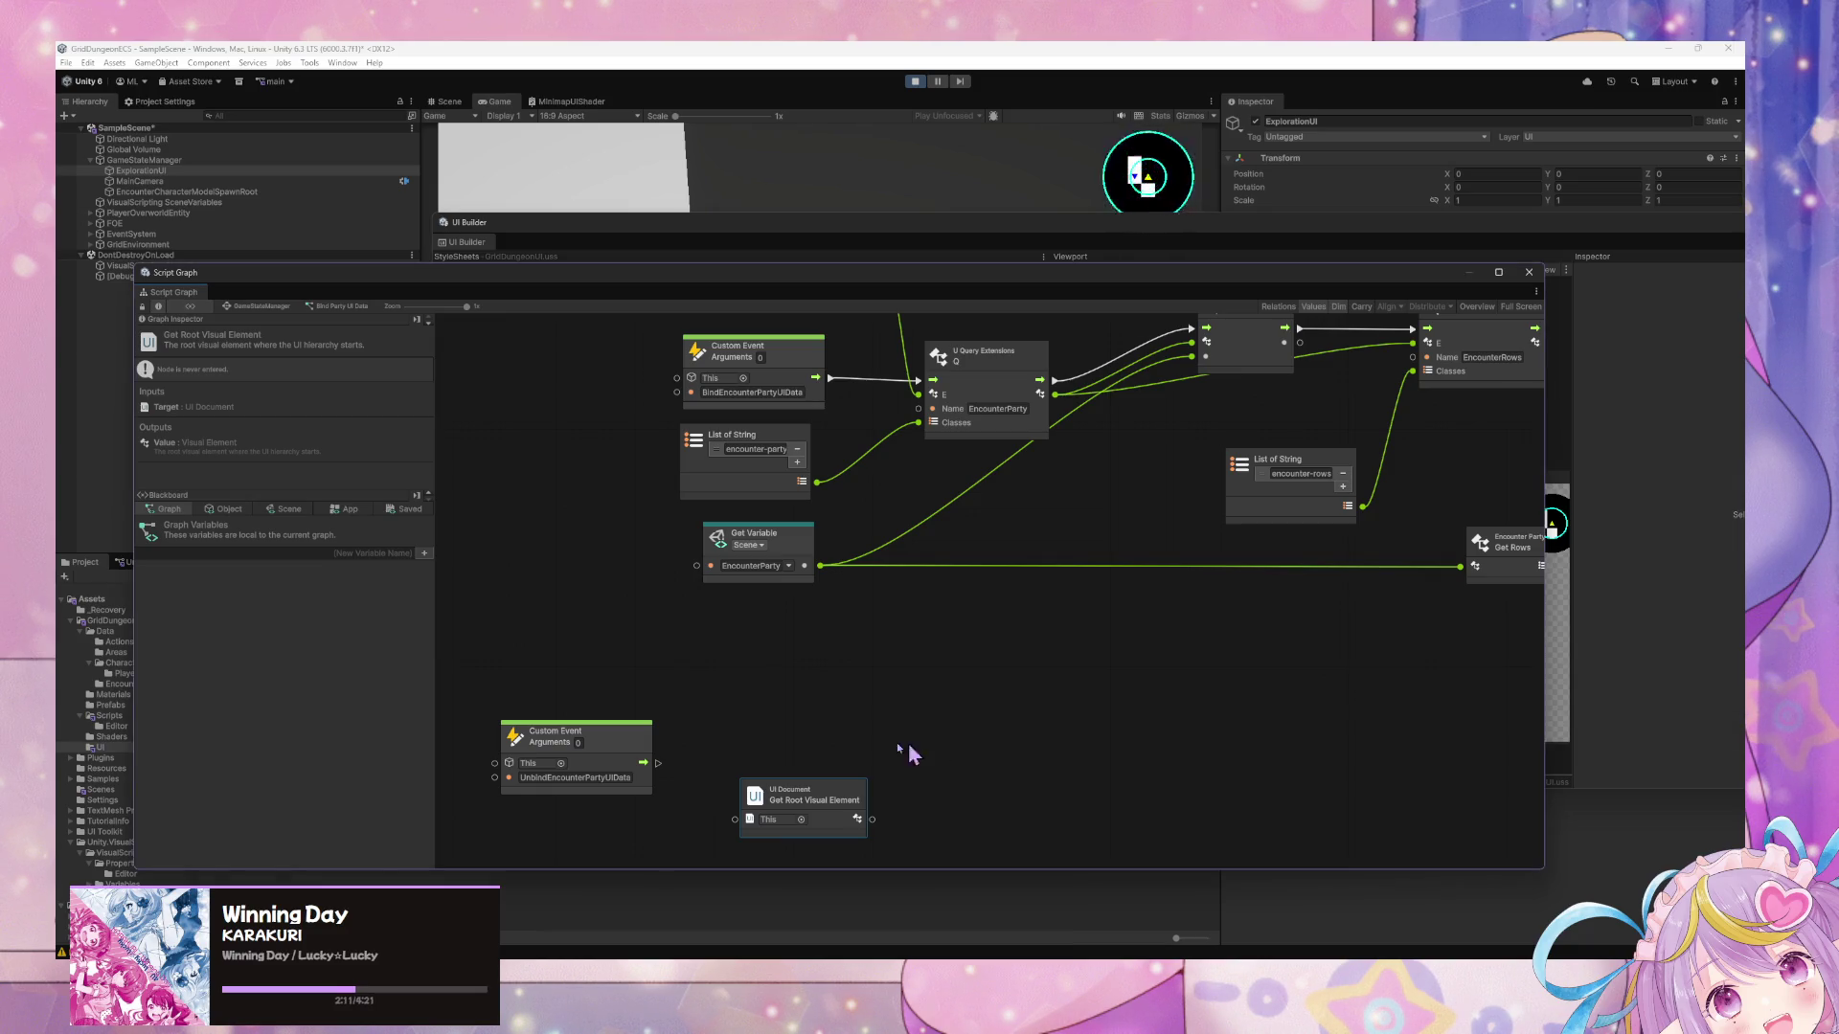
pyautogui.moveTo(773, 795); pyautogui.dragTo(765, 801)
pyautogui.click(780, 536)
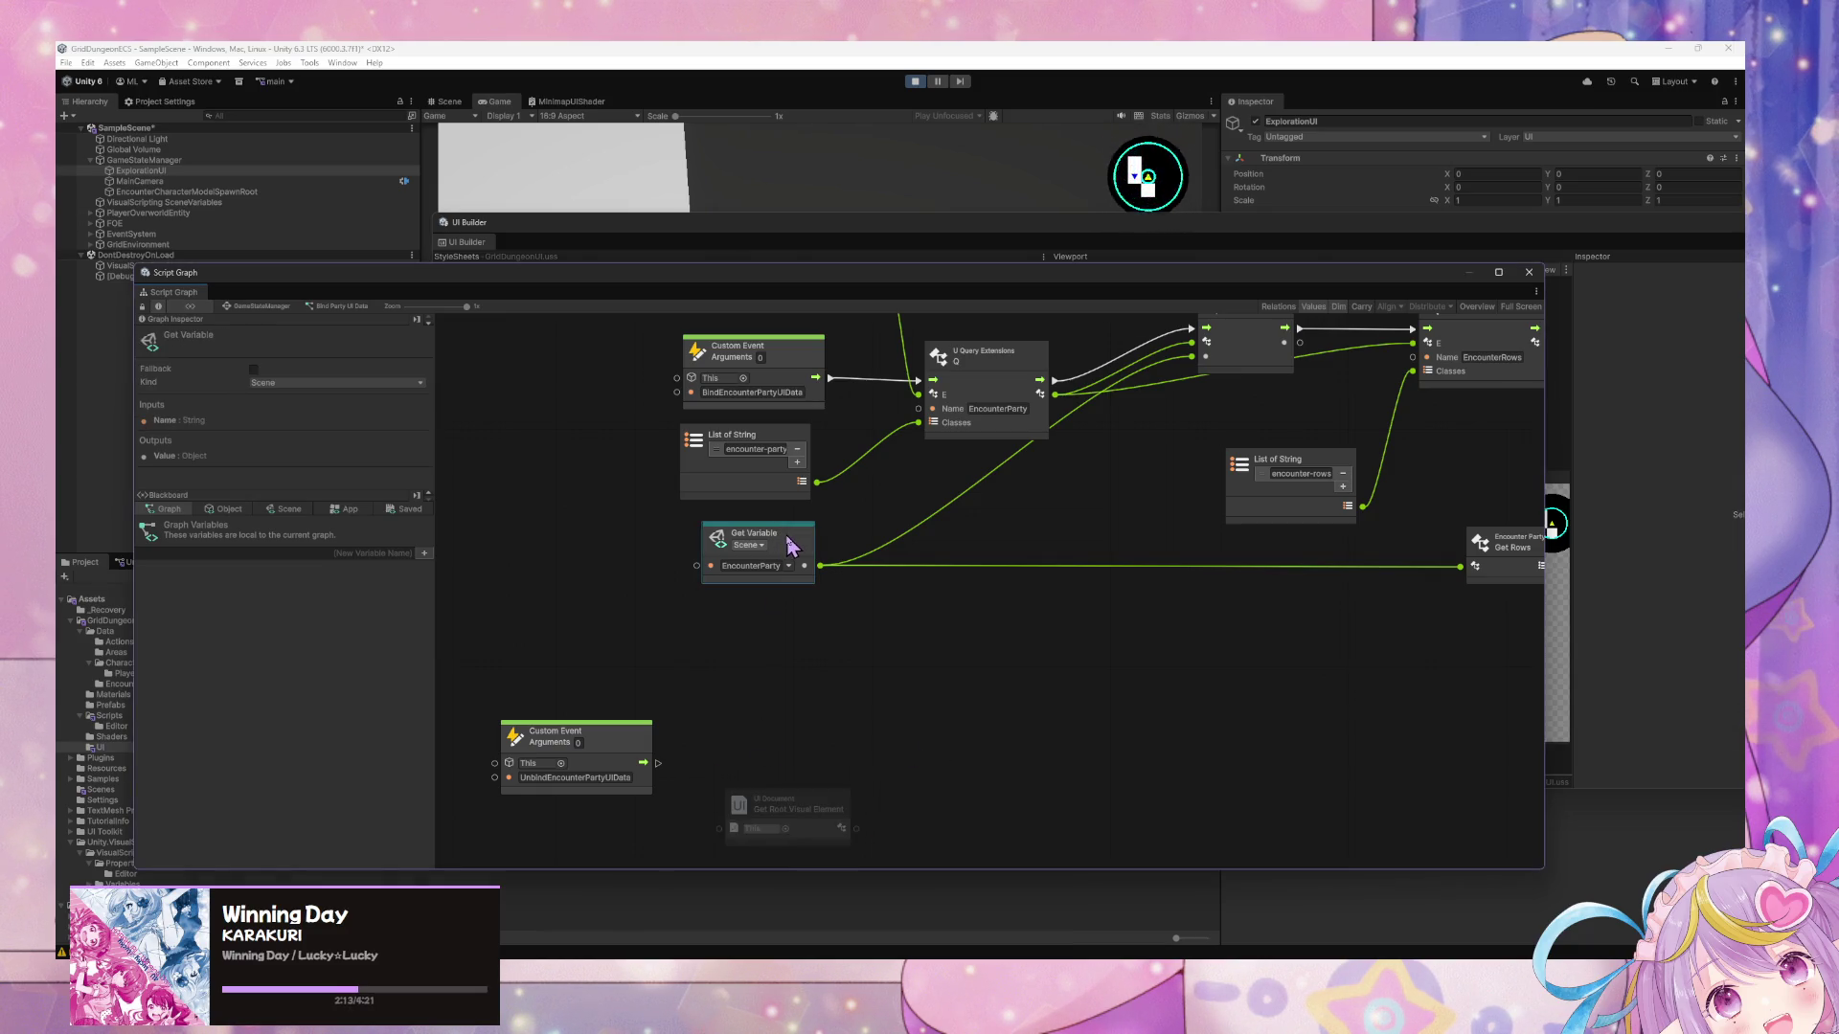
pyautogui.moveTo(793, 546)
pyautogui.mouseDown()
pyautogui.moveTo(1038, 616)
pyautogui.moveTo(1099, 728)
pyautogui.mouseUp()
pyautogui.click(873, 414)
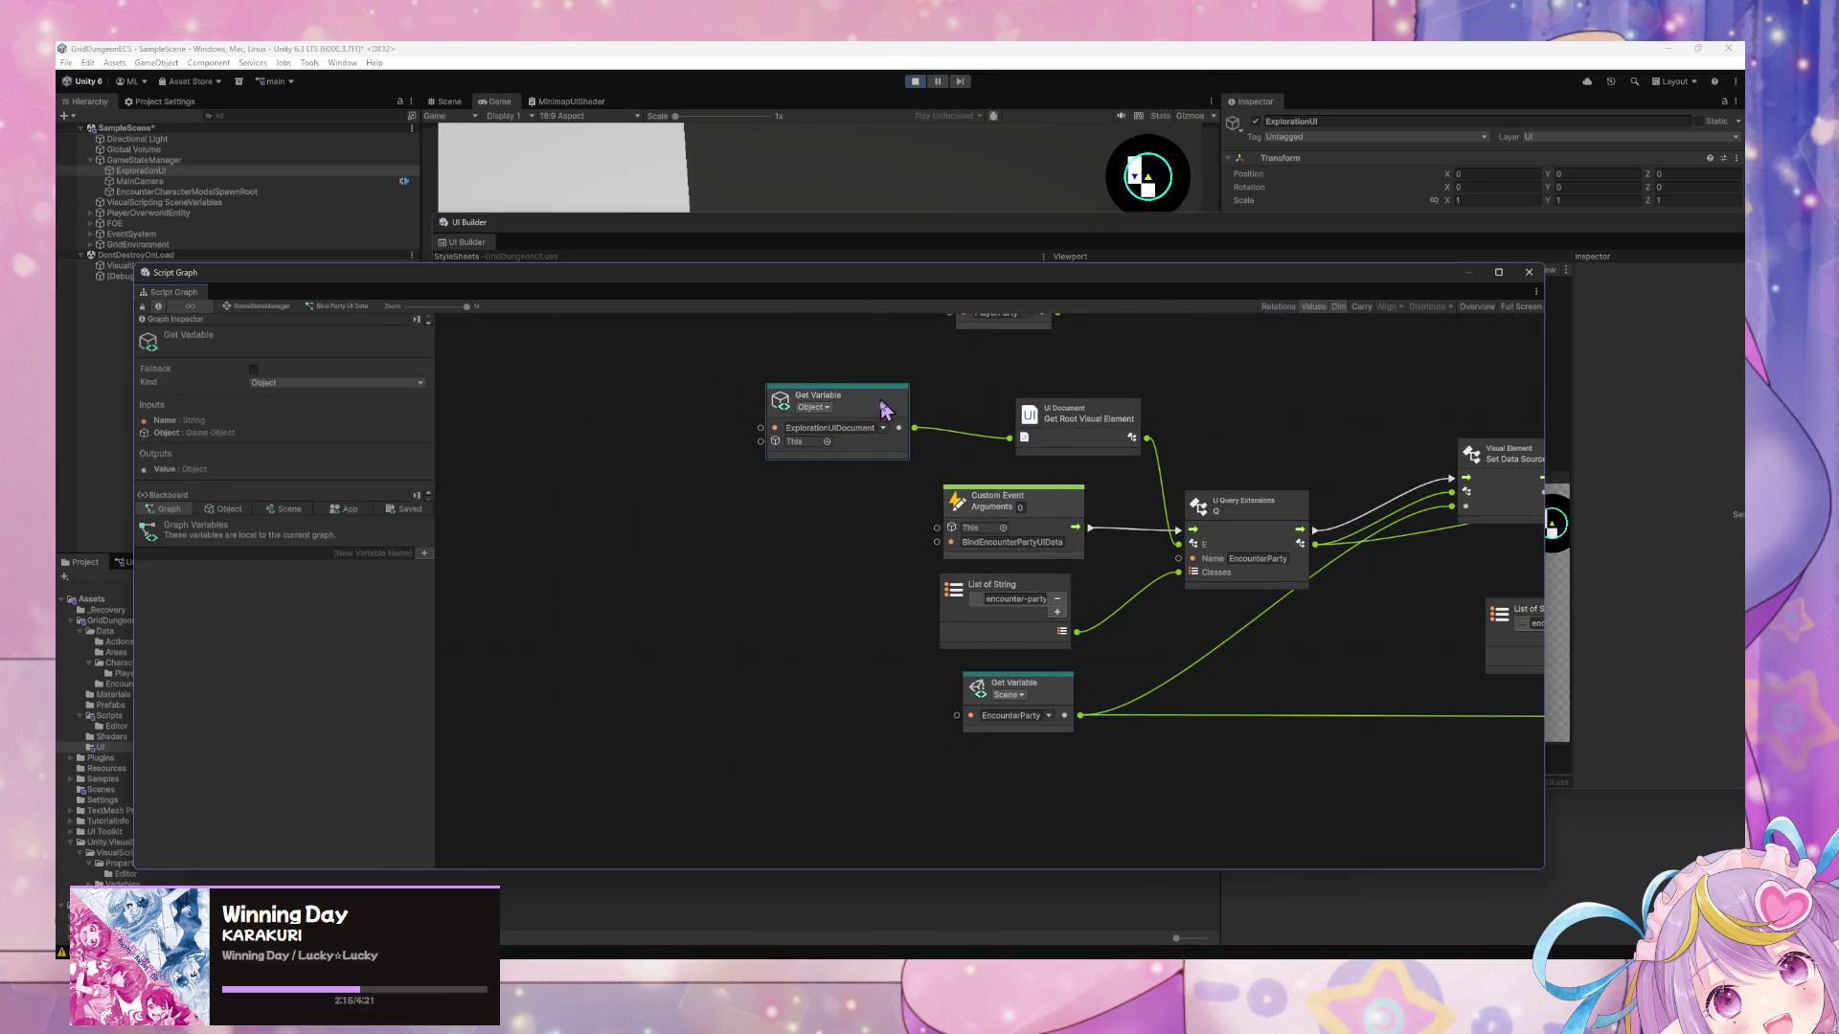
pyautogui.moveTo(1069, 830)
pyautogui.mouseDown()
pyautogui.moveTo(1069, 493)
pyautogui.moveTo(1056, 584)
pyautogui.mouseUp()
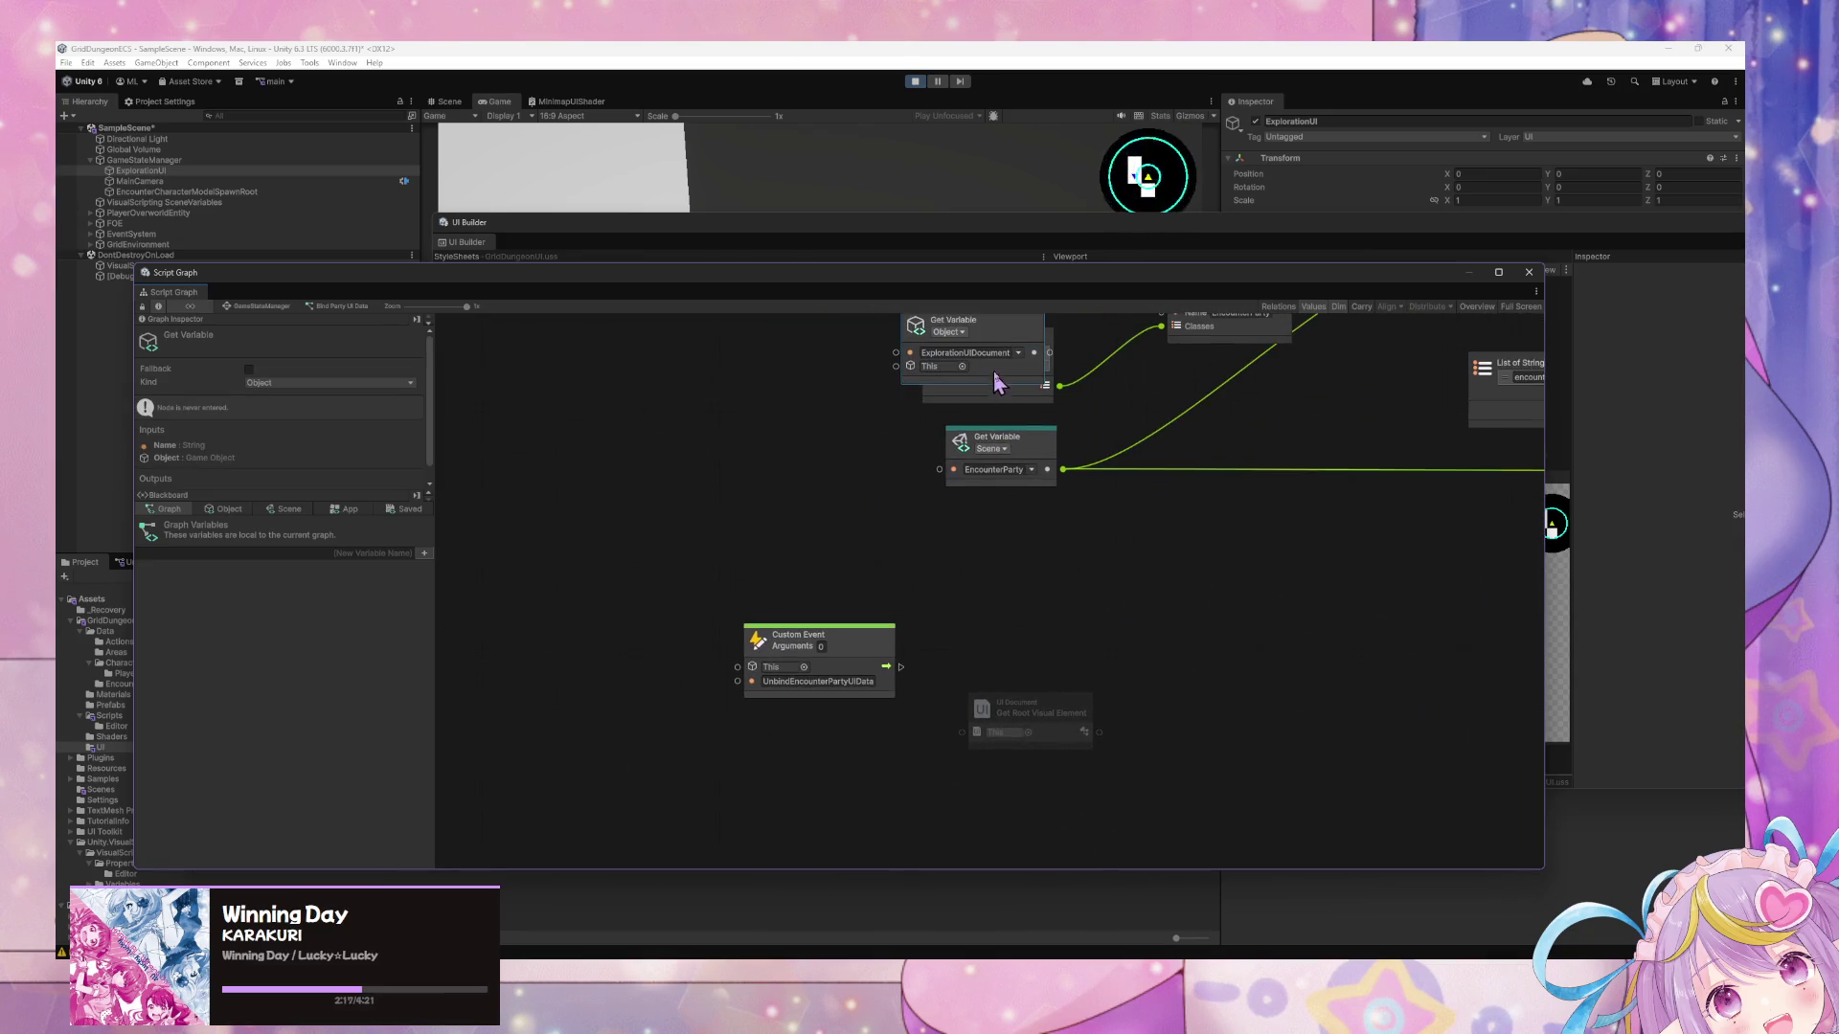
pyautogui.moveTo(1054, 369)
pyautogui.mouseDown()
pyautogui.moveTo(890, 786)
pyautogui.moveTo(961, 733)
pyautogui.mouseUp()
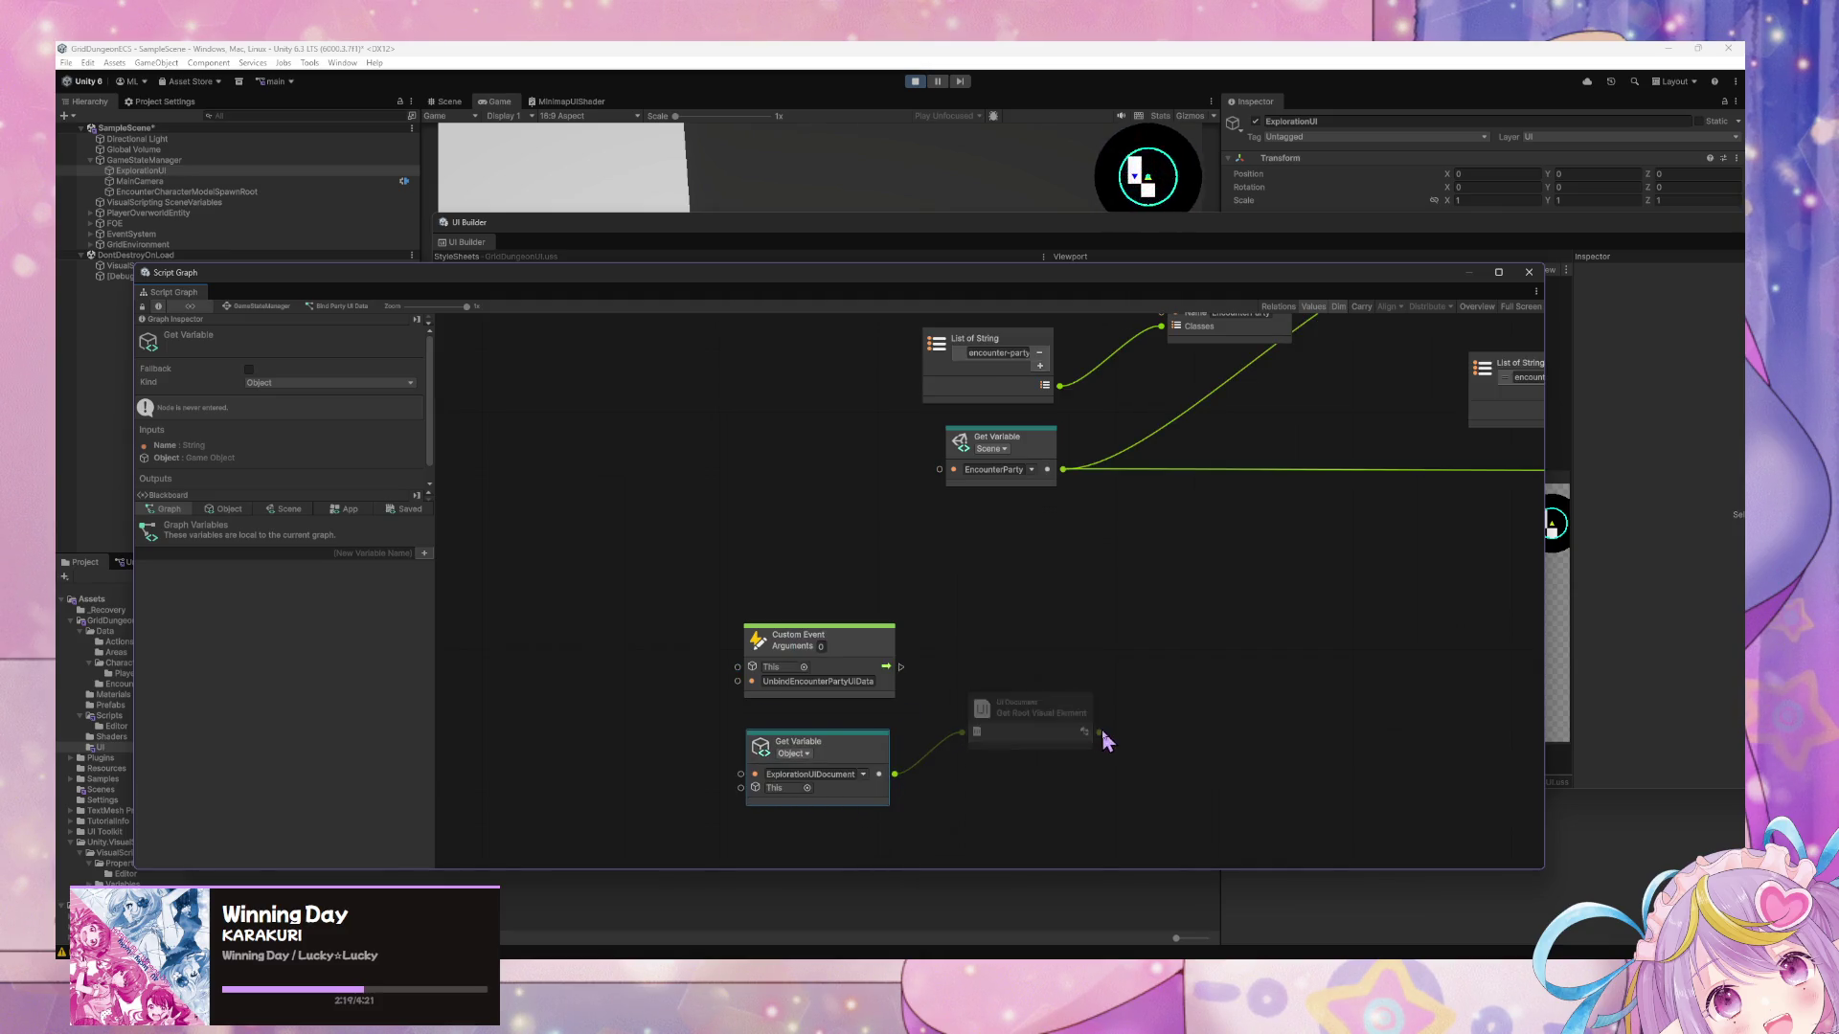
pyautogui.moveTo(1100, 731); pyautogui.dragTo(1180, 681)
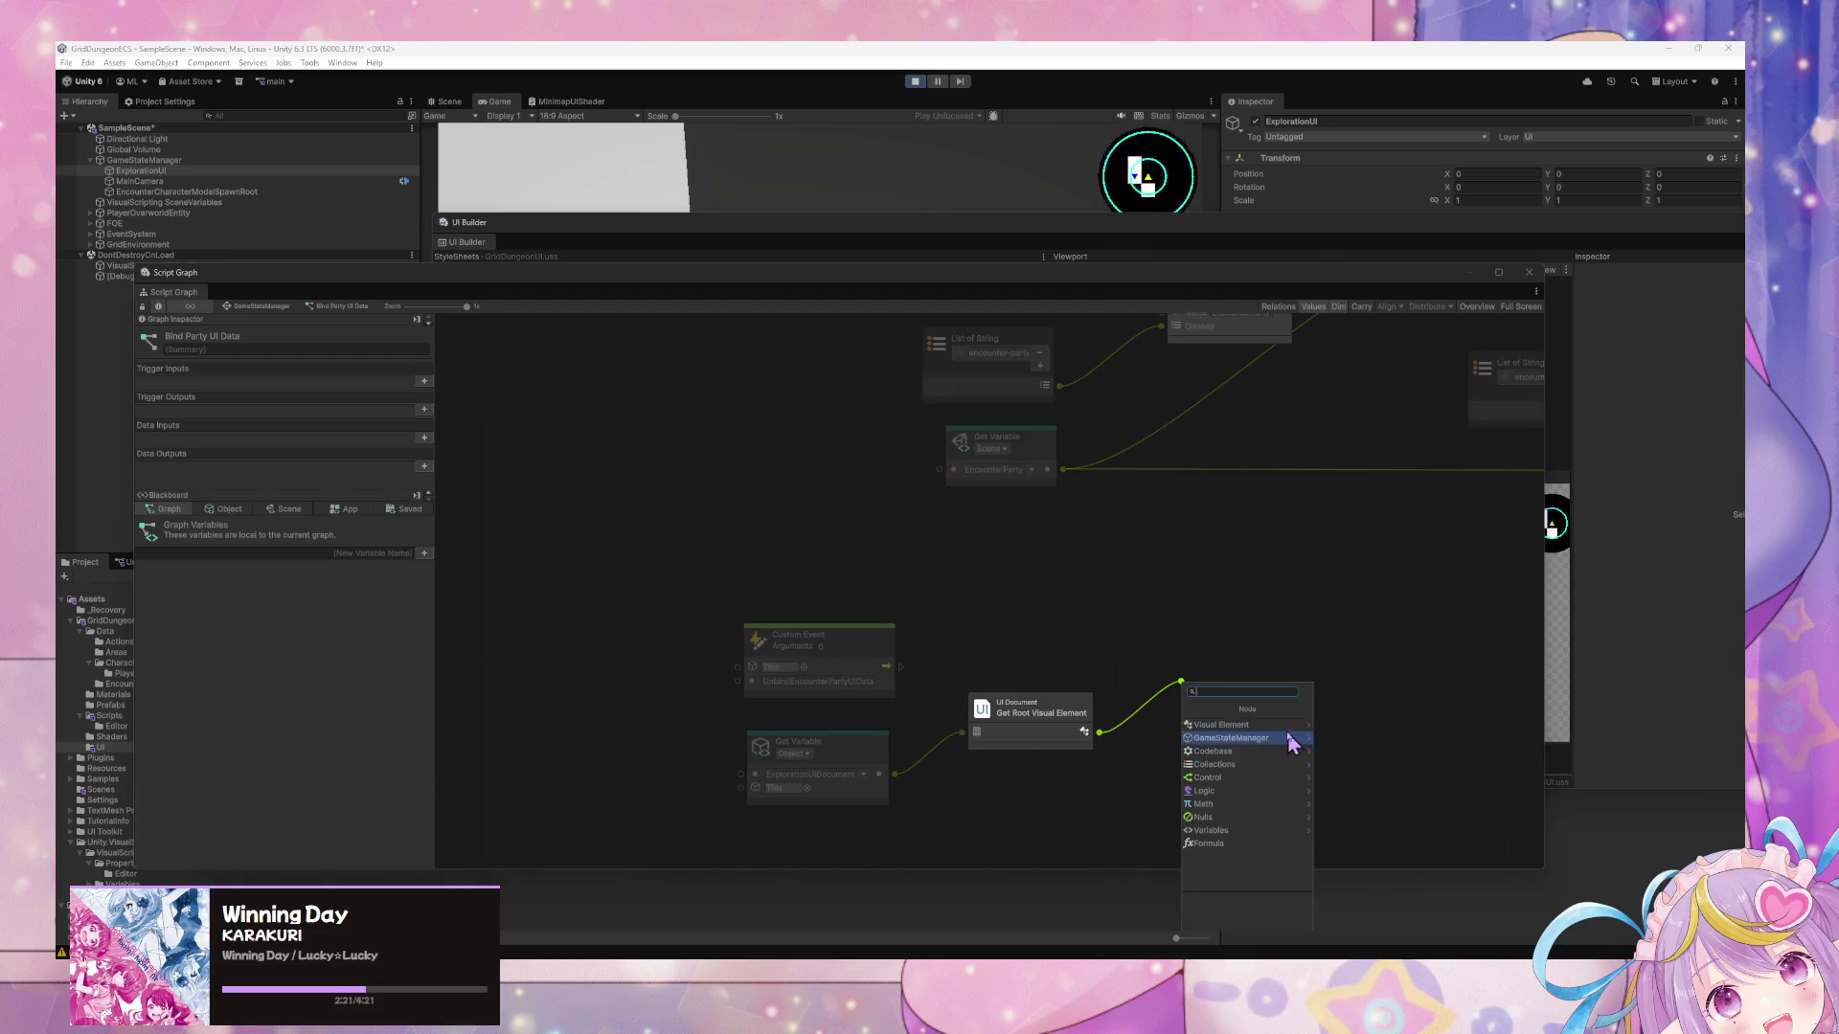
# Browse the Visual Element nodes in the fuzzy finder, then dismiss it and undo twice.
pyautogui.click(1276, 743)
pyautogui.scroll(-10, 1277, 790)
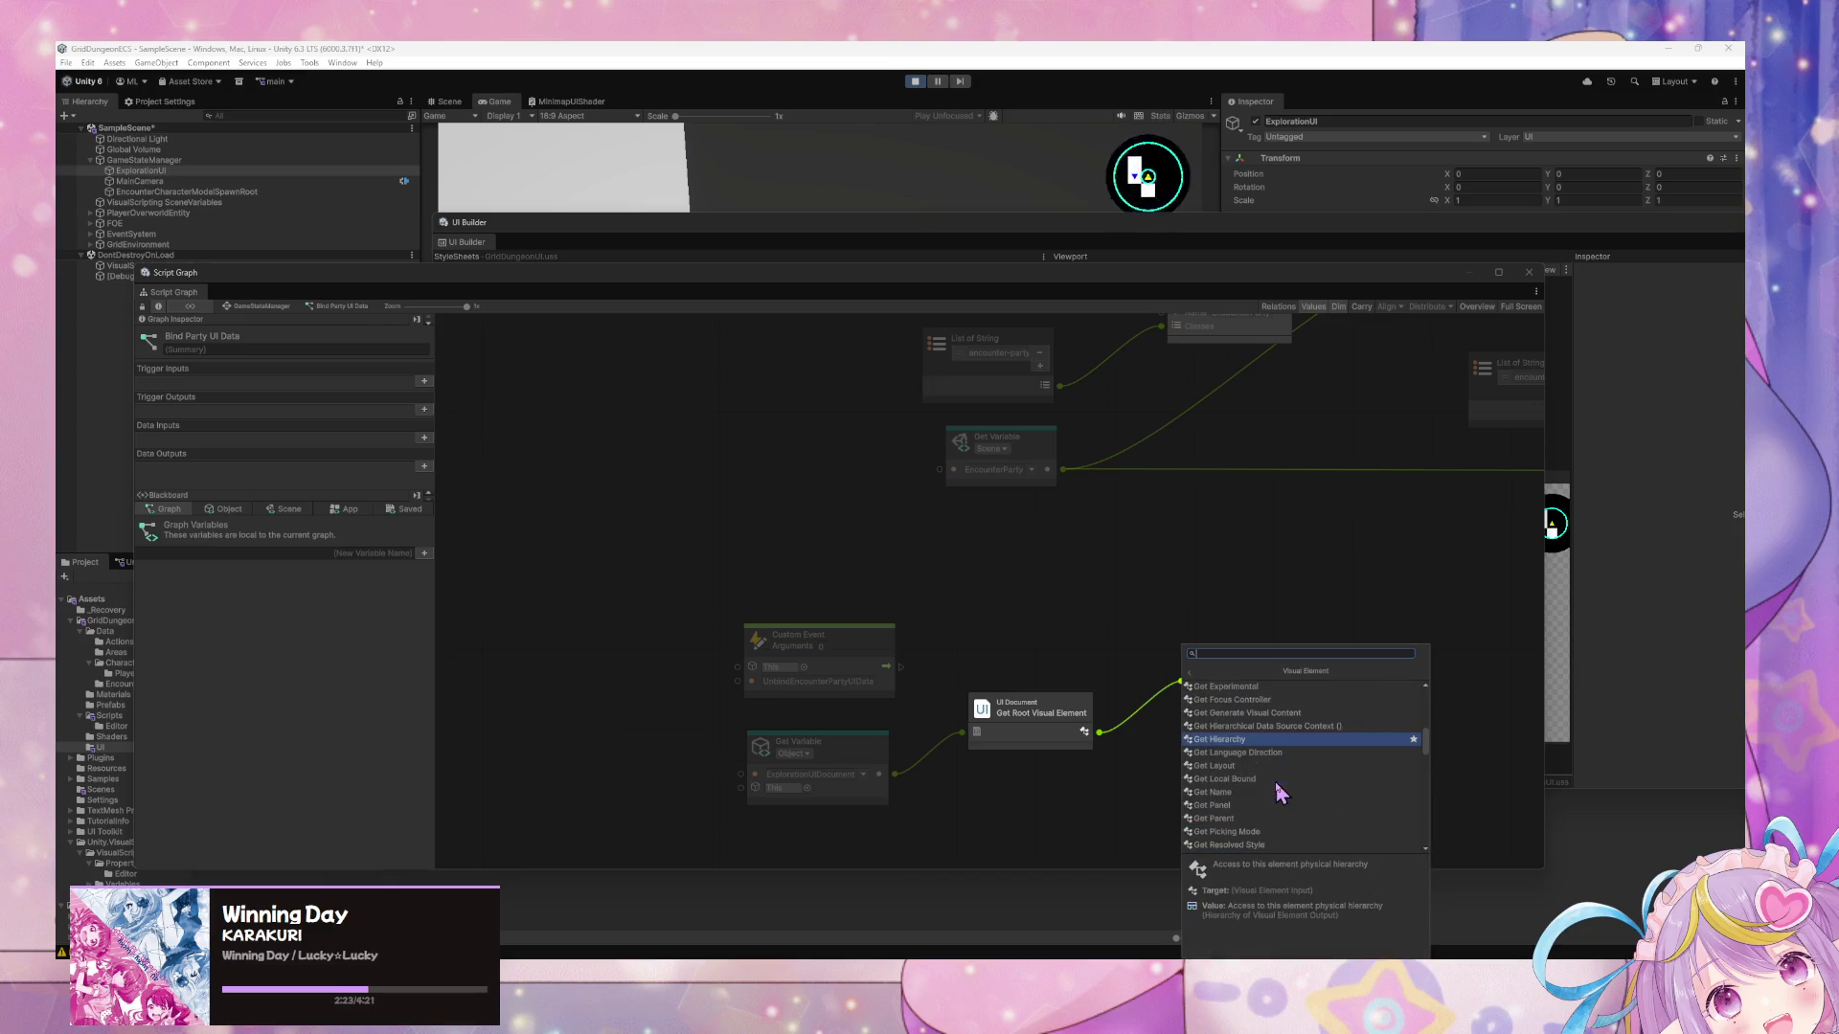
pyautogui.scroll(-5, 1278, 795)
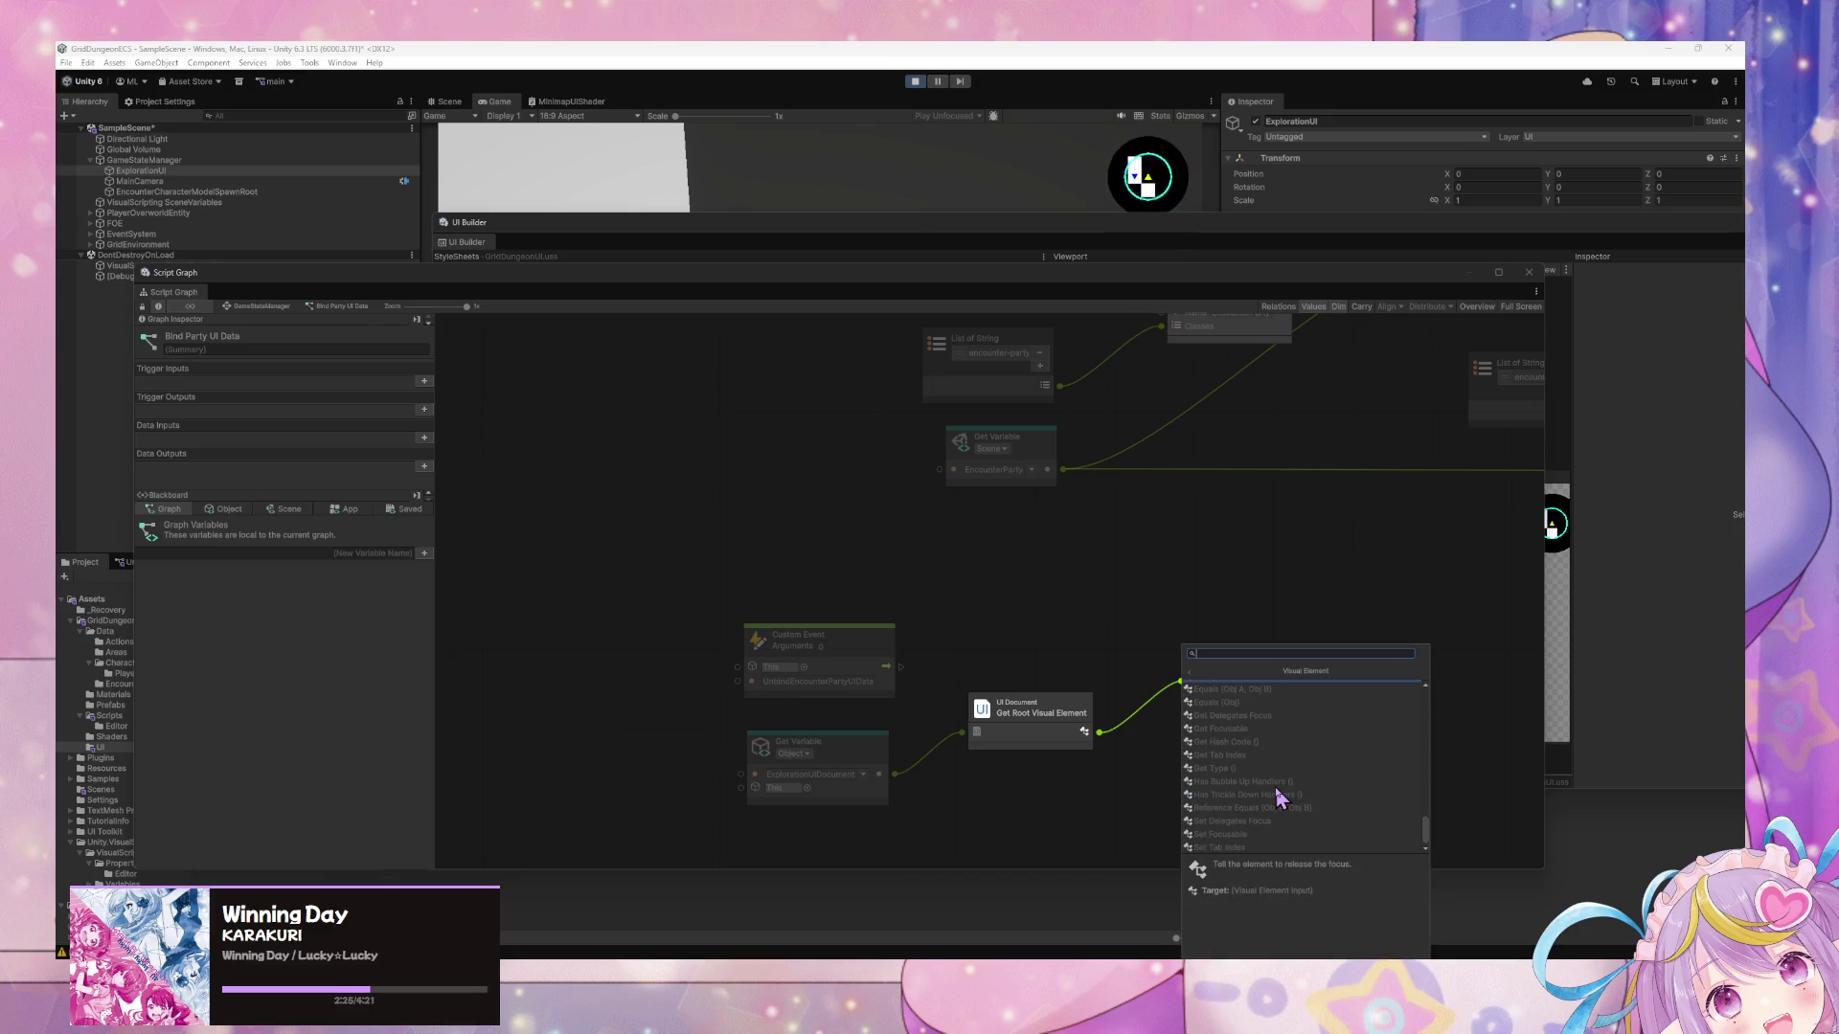
pyautogui.press('Escape')
pyautogui.hotkey('ctrl', 'z')
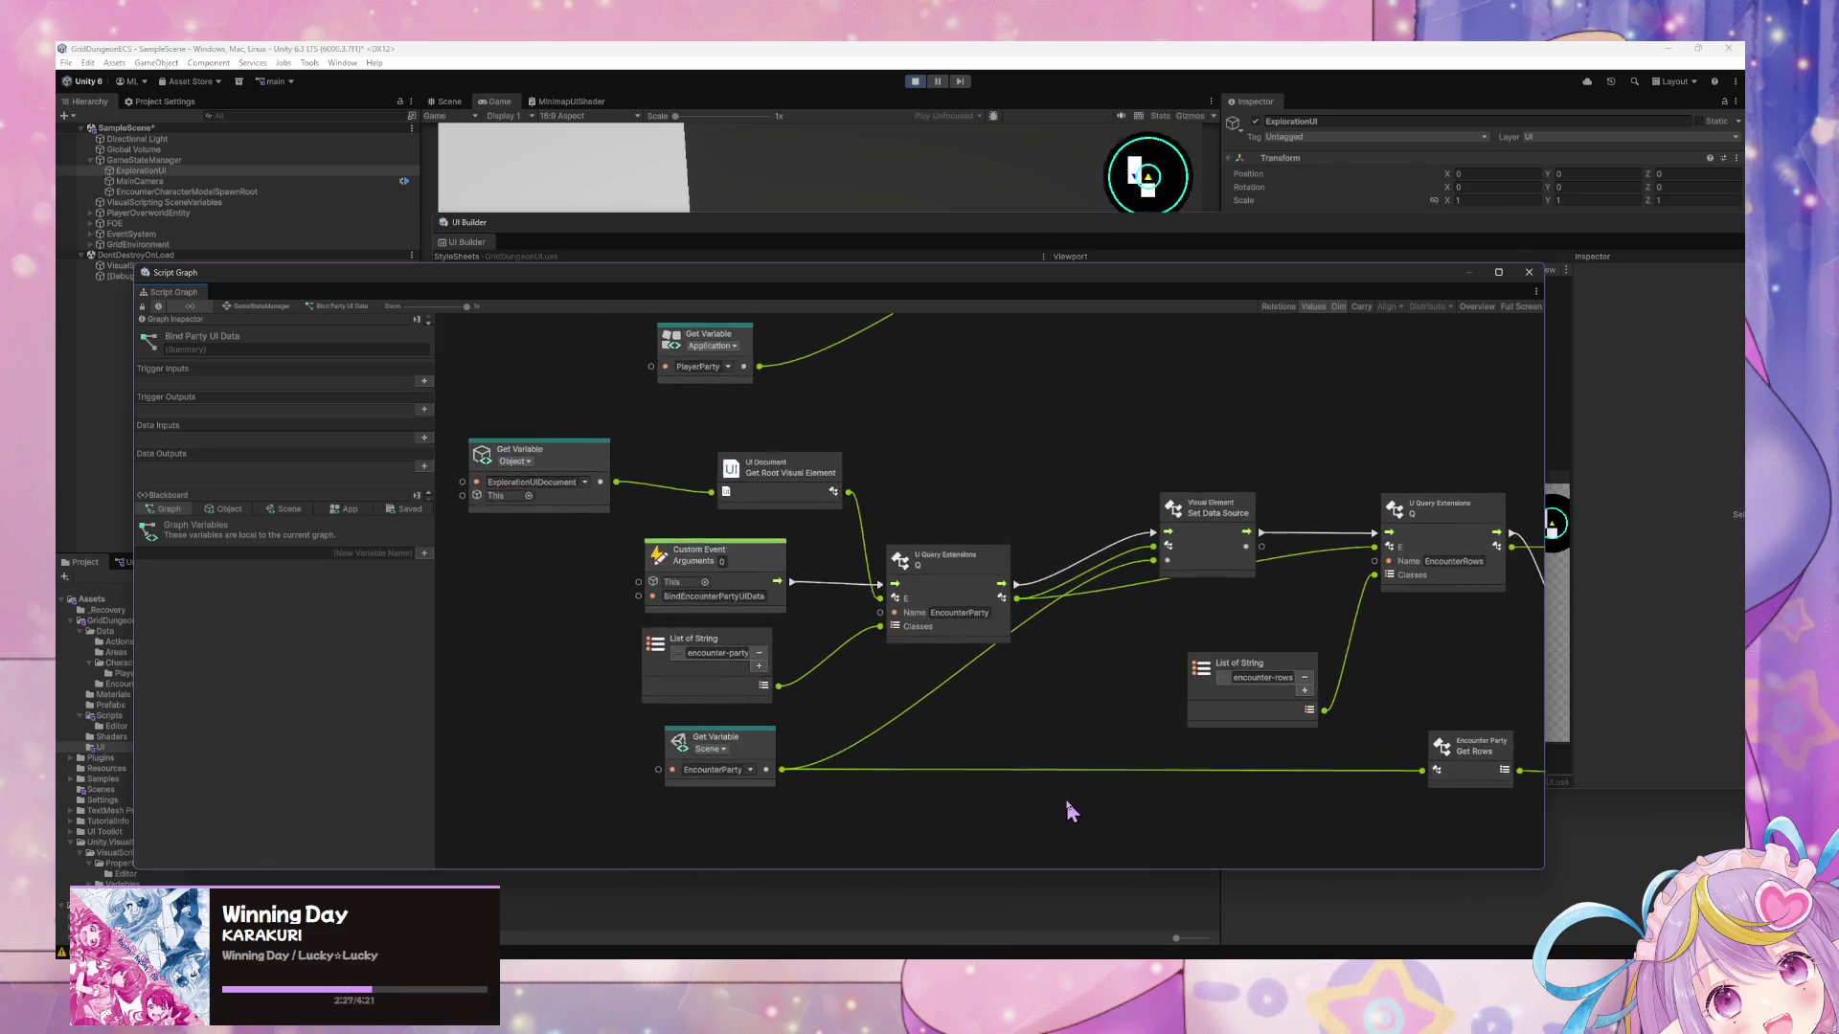
pyautogui.hotkey('ctrl', 'z')
pyautogui.hotkey('ctrl', 'z')
pyautogui.hotkey('ctrl', 'z')
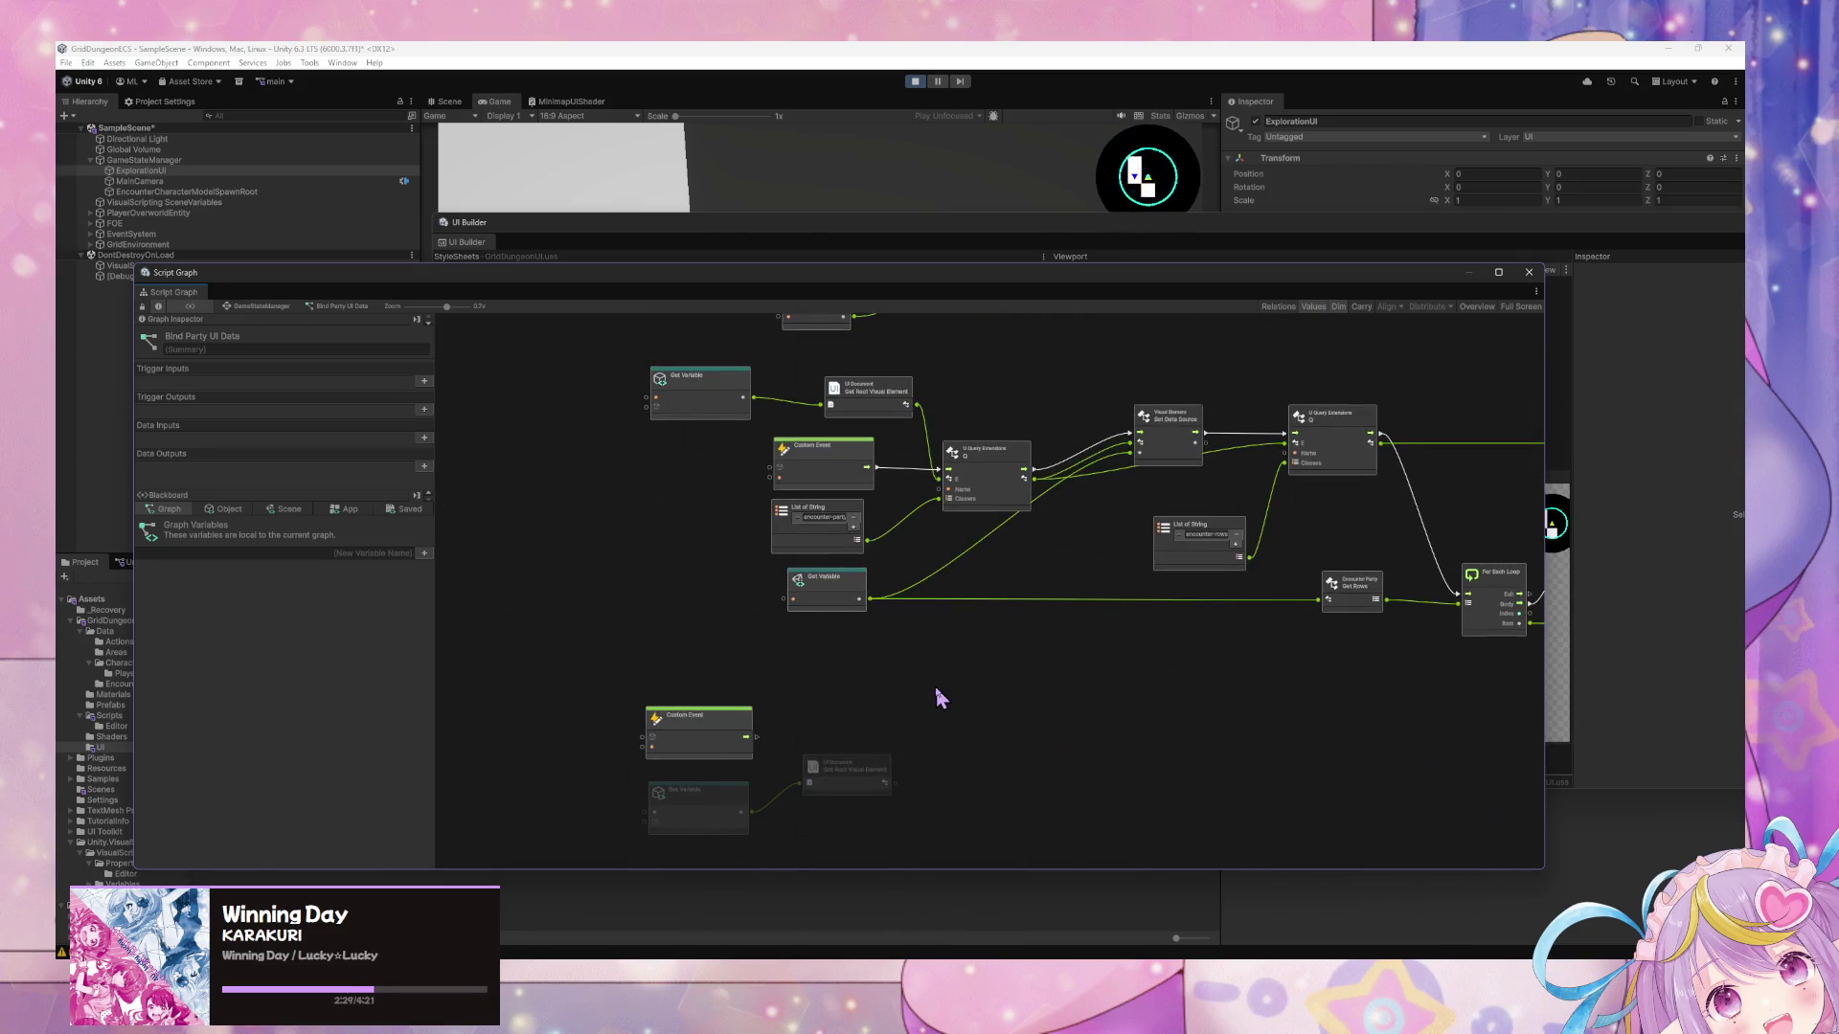
# In node search, compare descriptions of the Q, Query and Visual Element Query variants.
pyautogui.rightClick(938, 697)
pyautogui.click(991, 699)
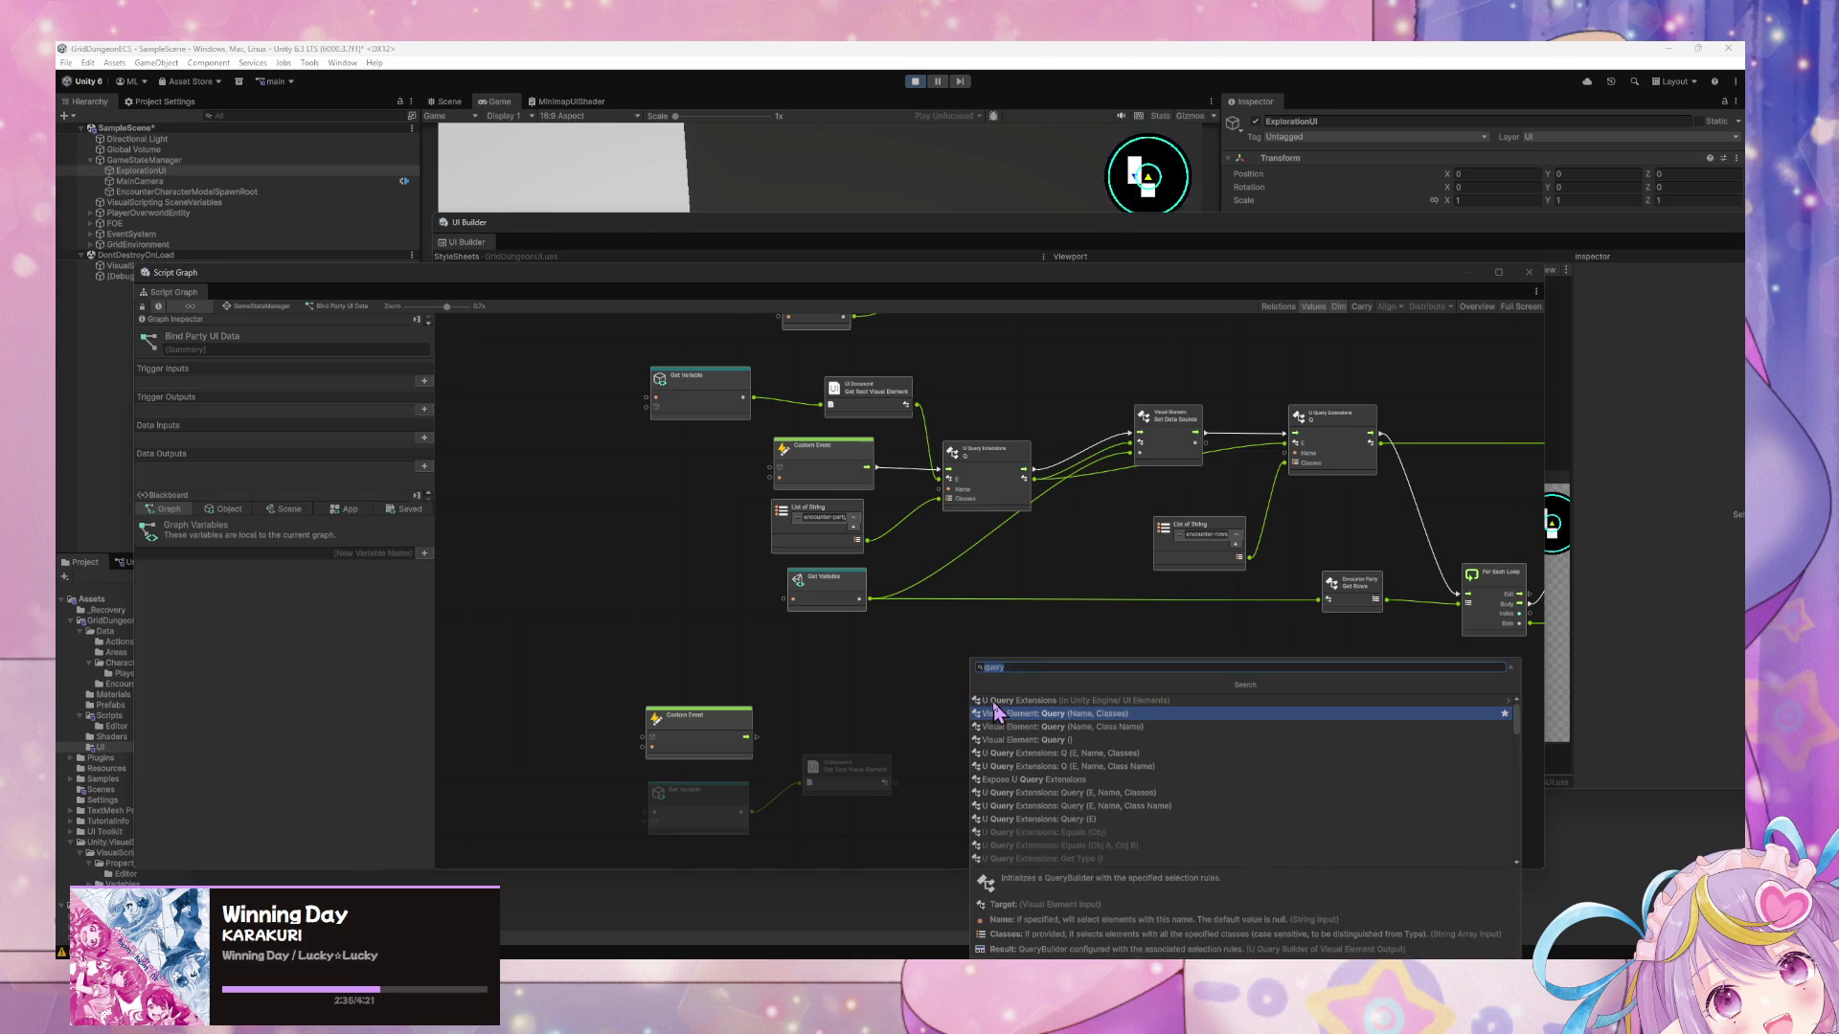
pyautogui.press('Down')
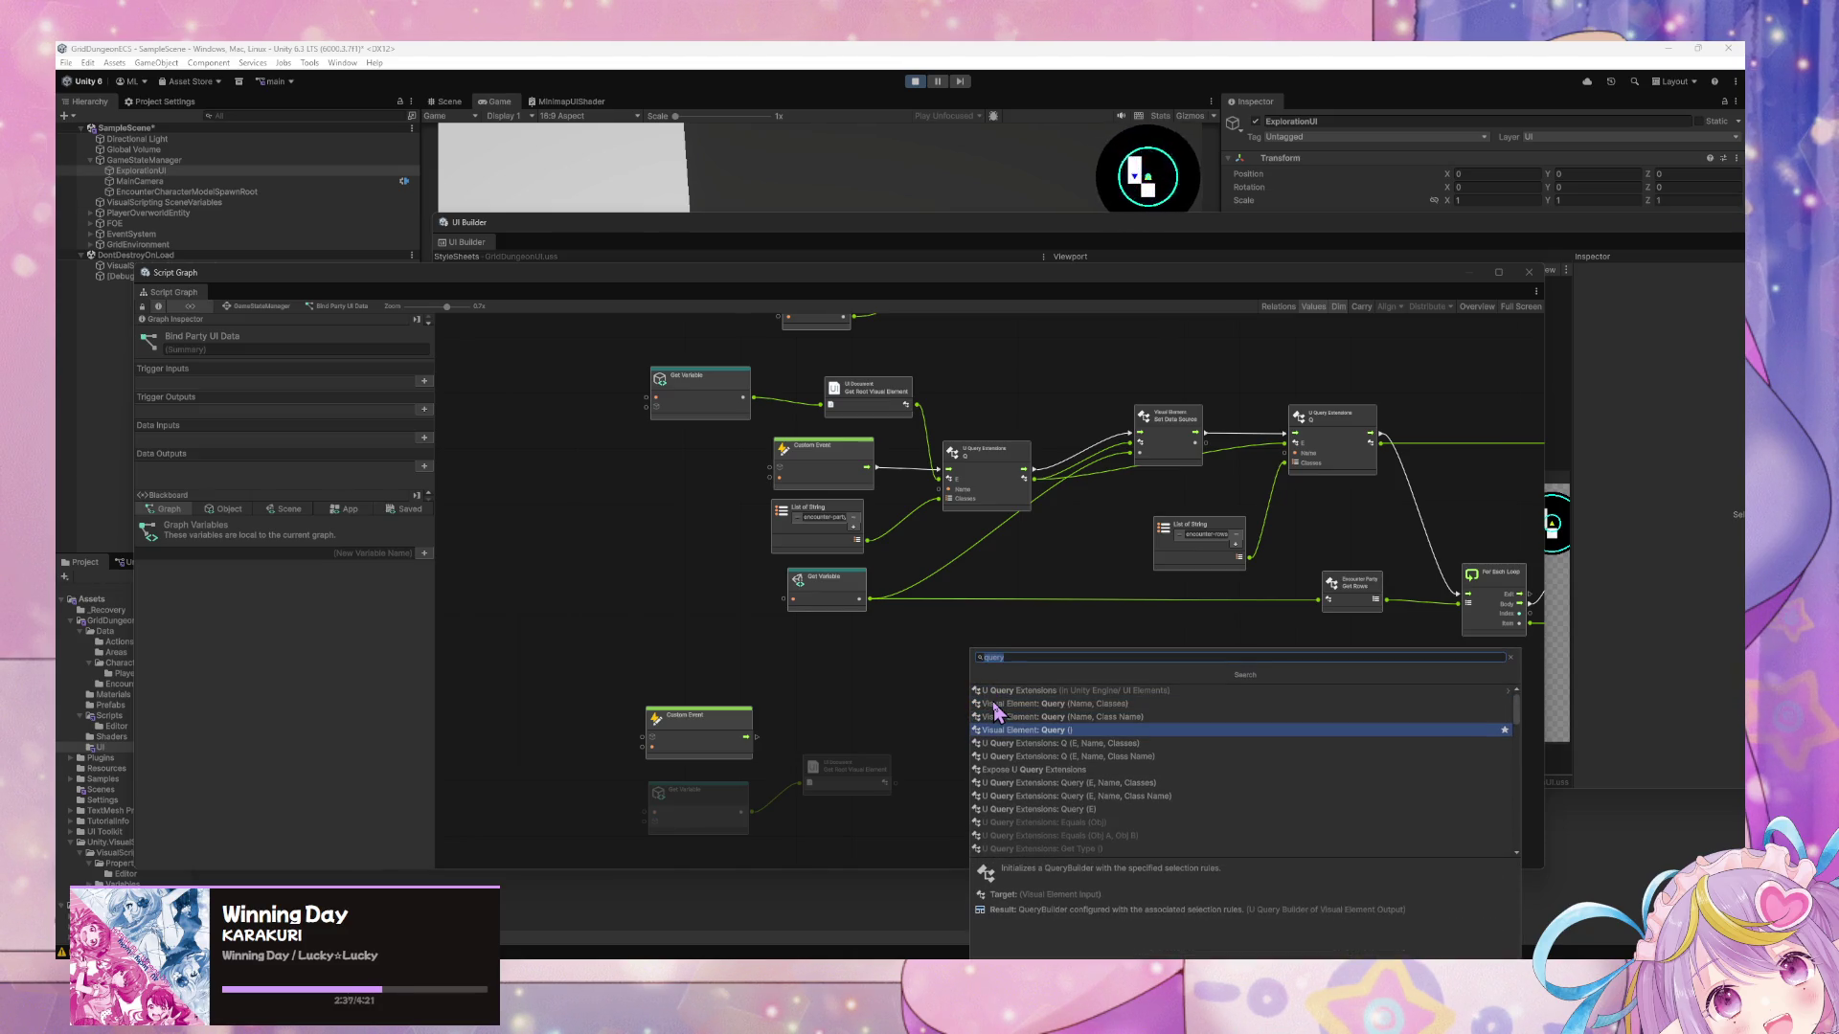
pyautogui.press('Up')
pyautogui.press('Up')
pyautogui.press('Up')
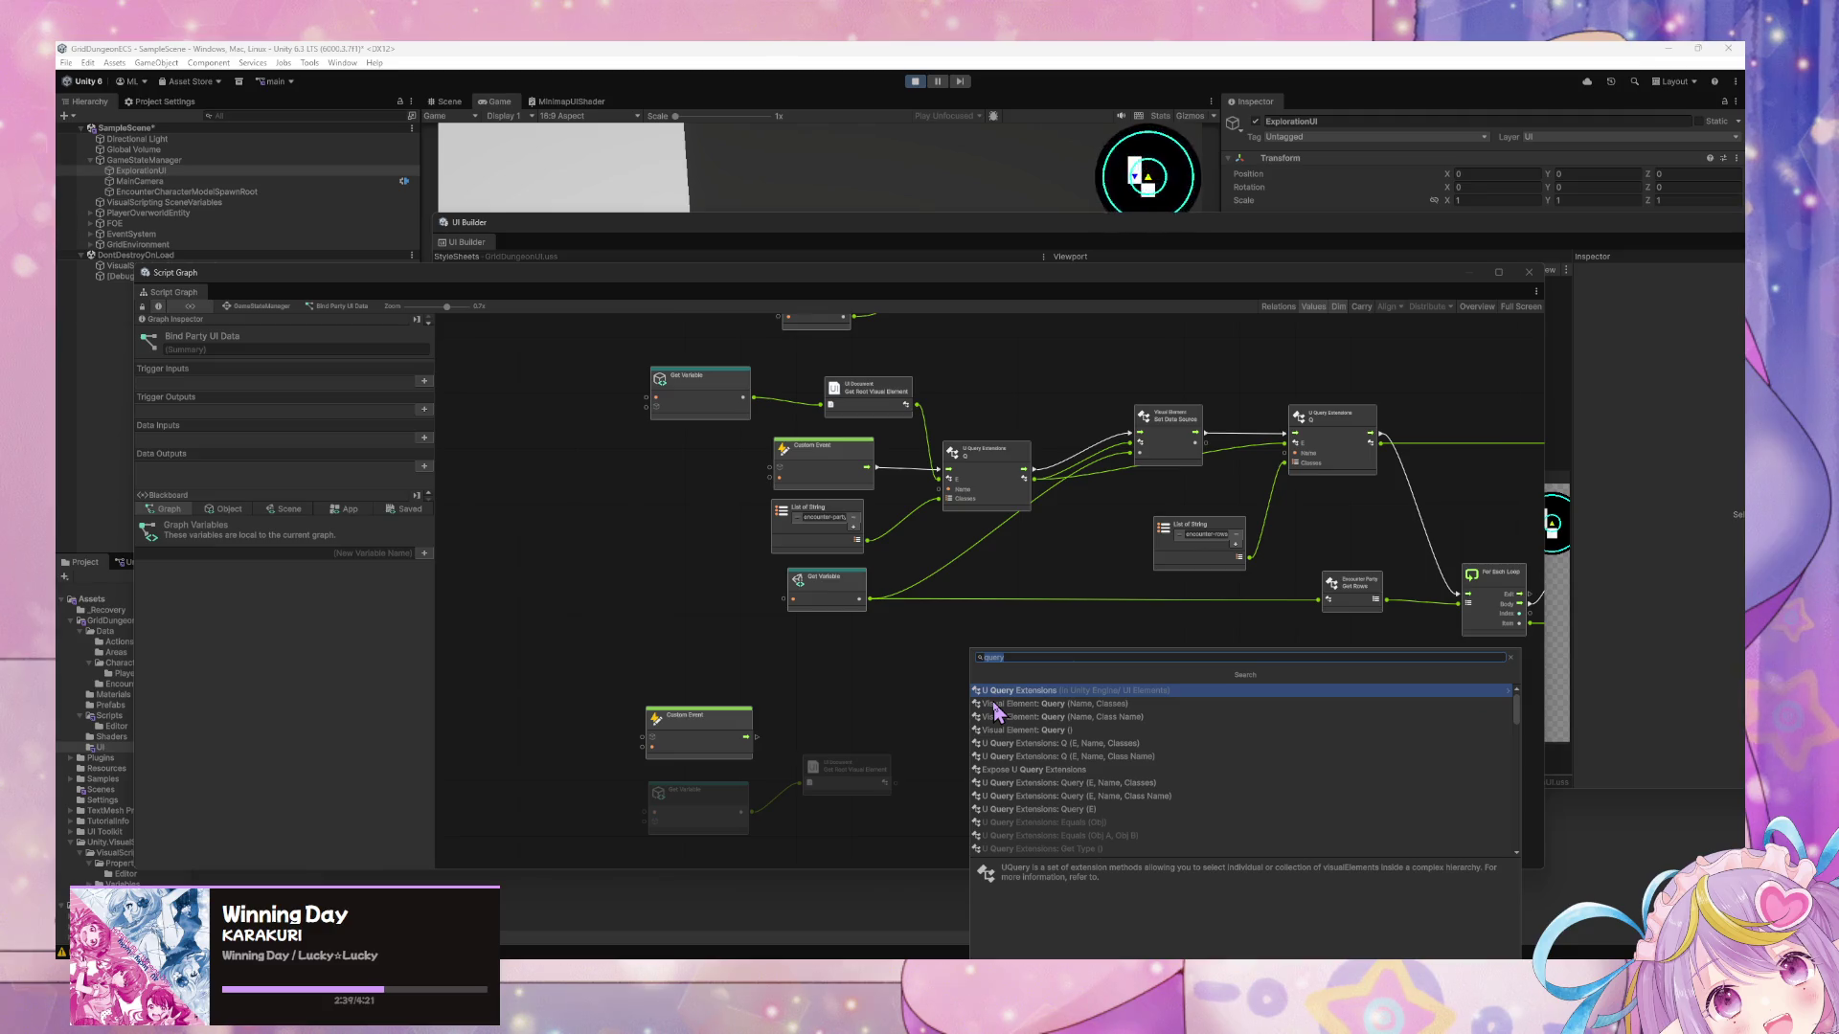
pyautogui.press('Down')
pyautogui.press('Down')
pyautogui.press('Down')
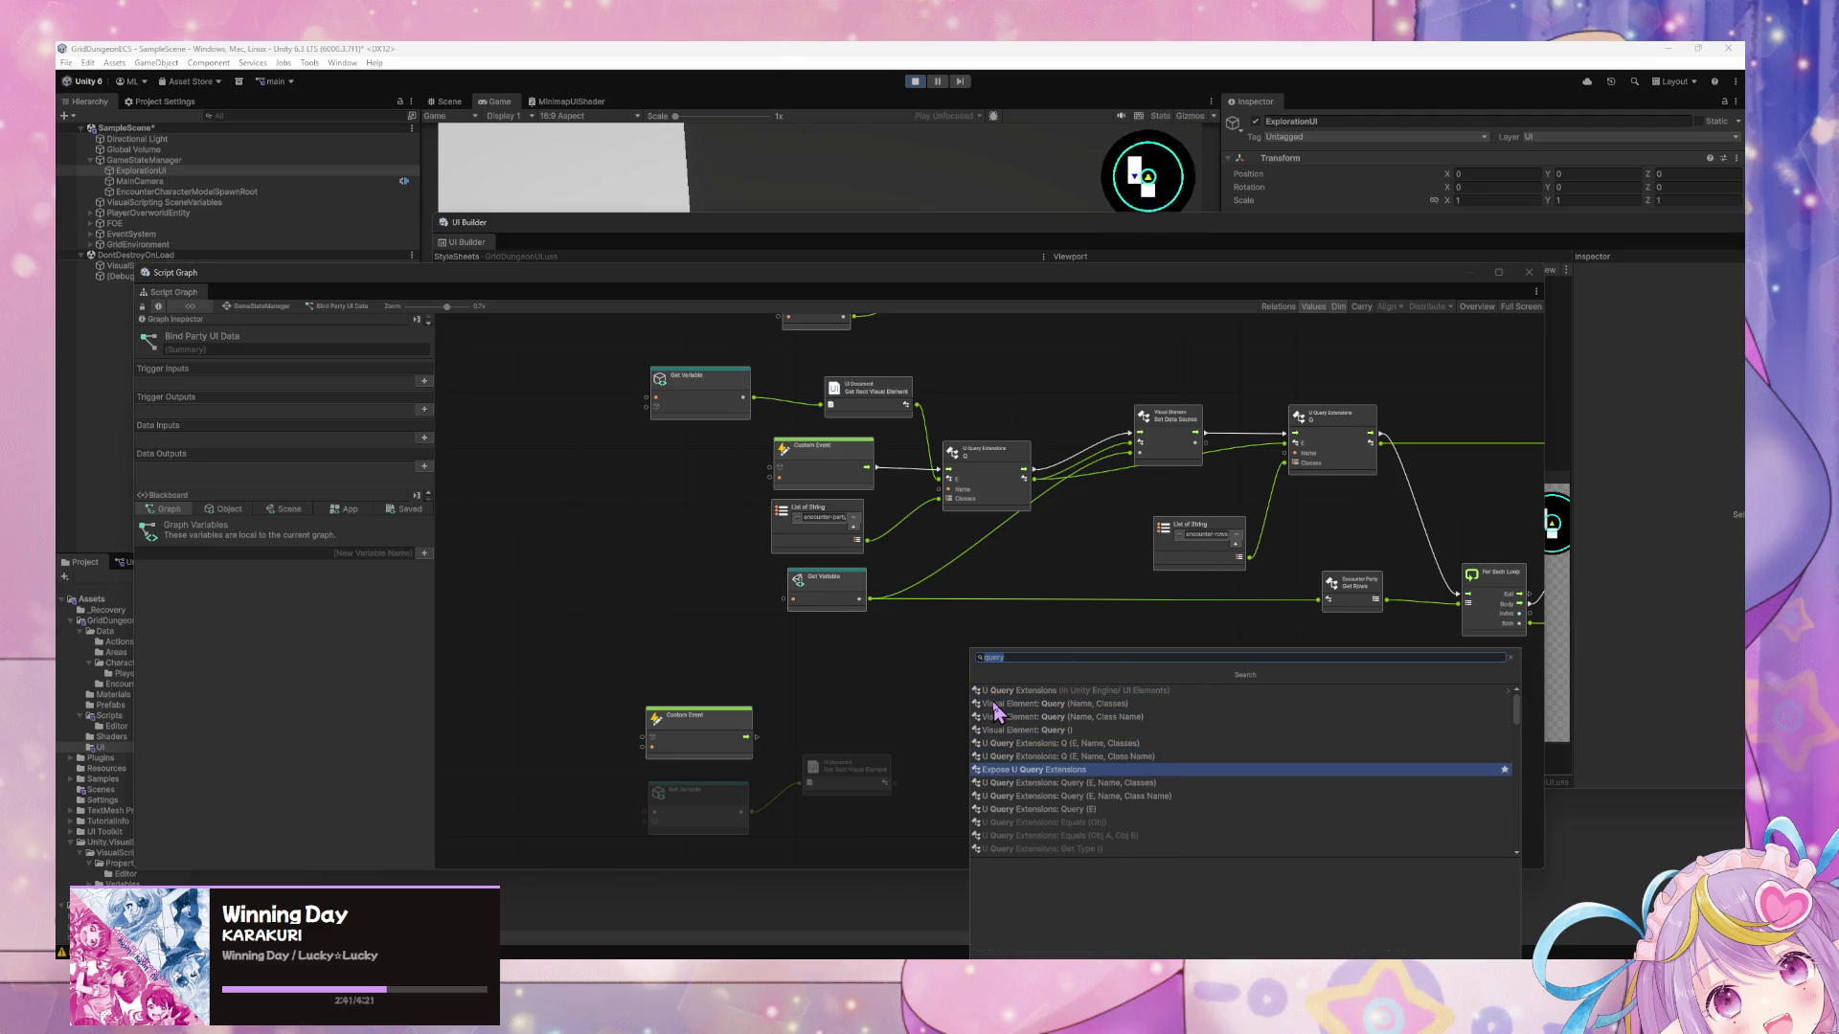
pyautogui.press('Down')
pyautogui.press('Down')
pyautogui.press('Down')
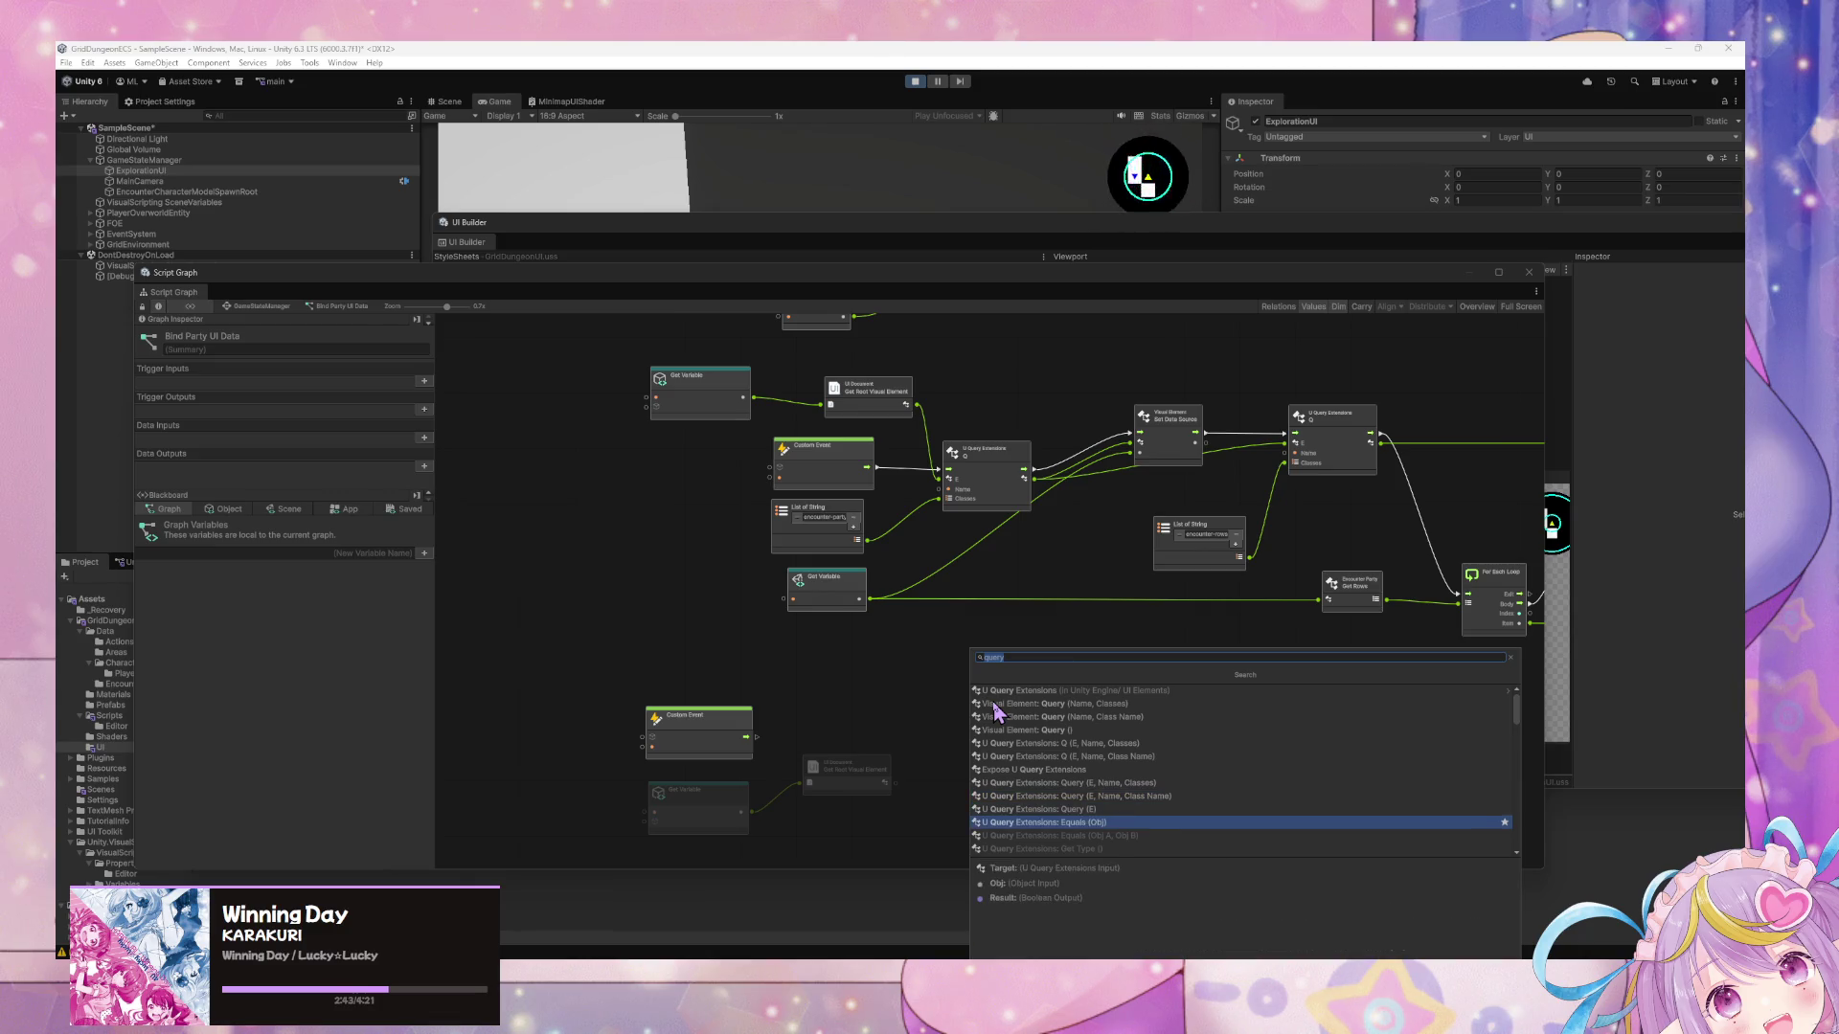
pyautogui.press('Down')
pyautogui.press('Down')
pyautogui.press('Down')
pyautogui.press('Up')
pyautogui.press('Up')
pyautogui.press('Up')
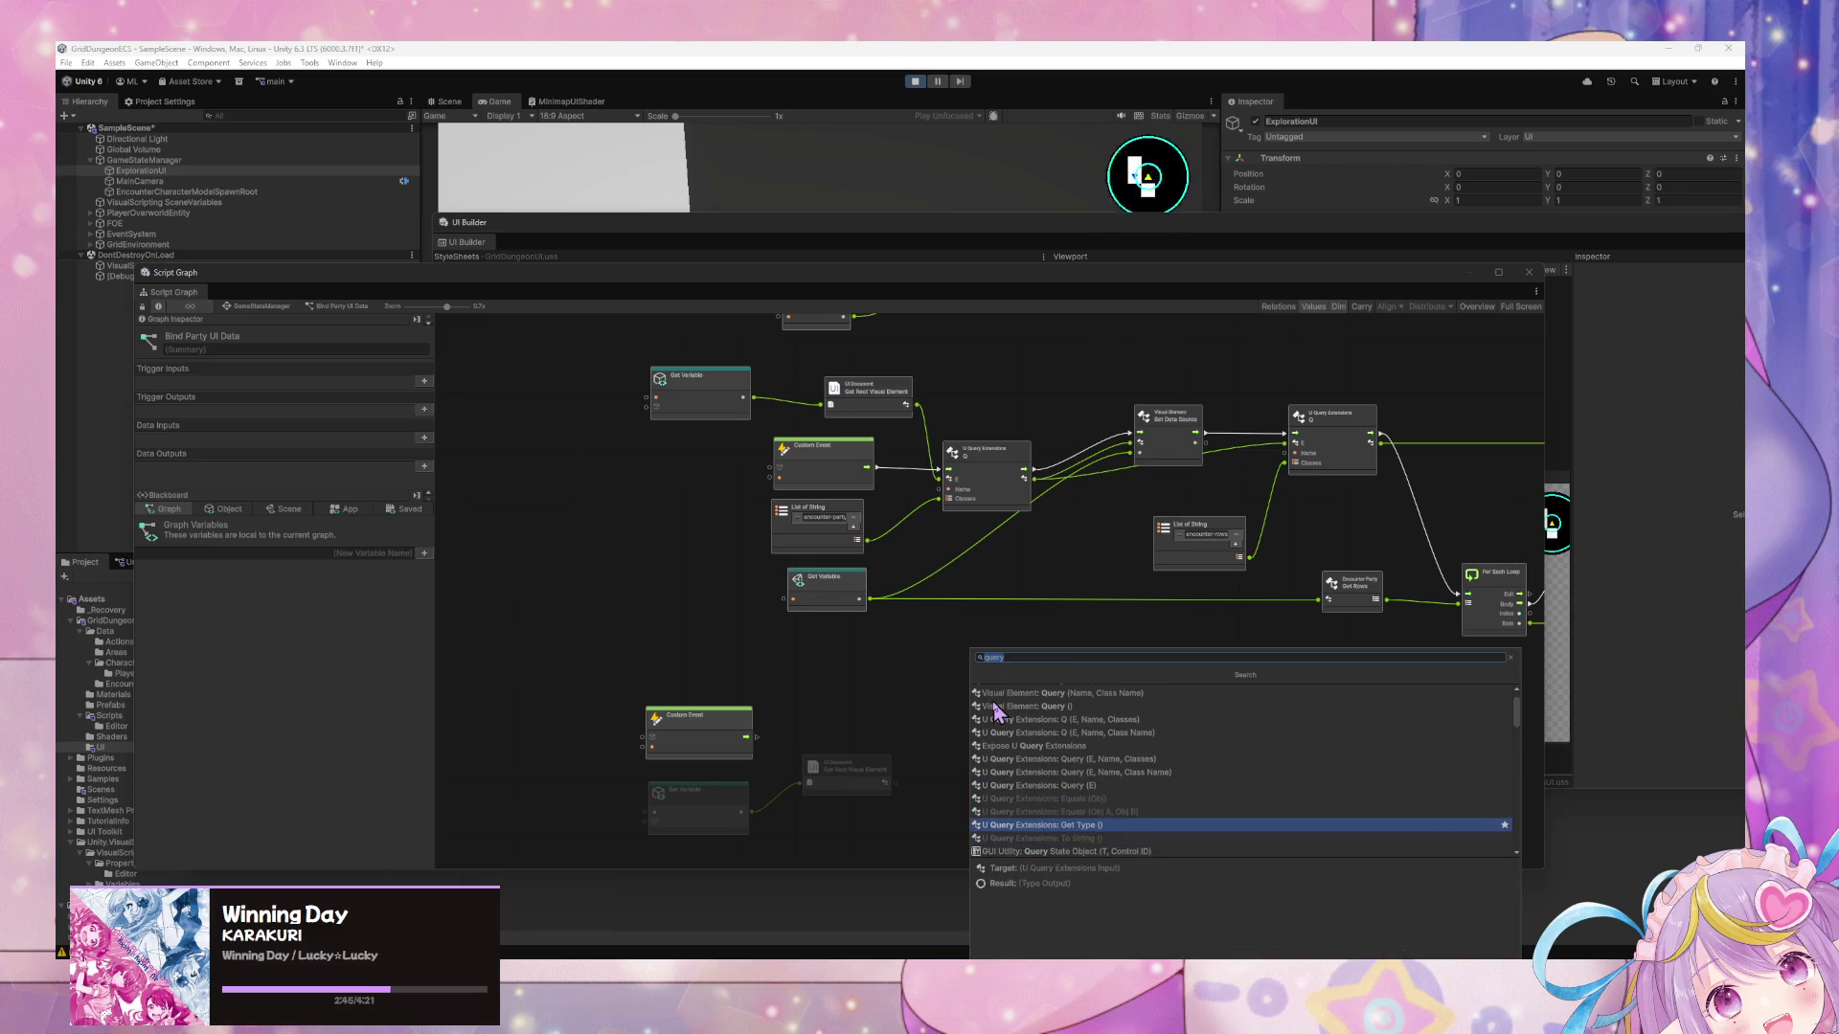
pyautogui.press('Up')
pyautogui.press('Up')
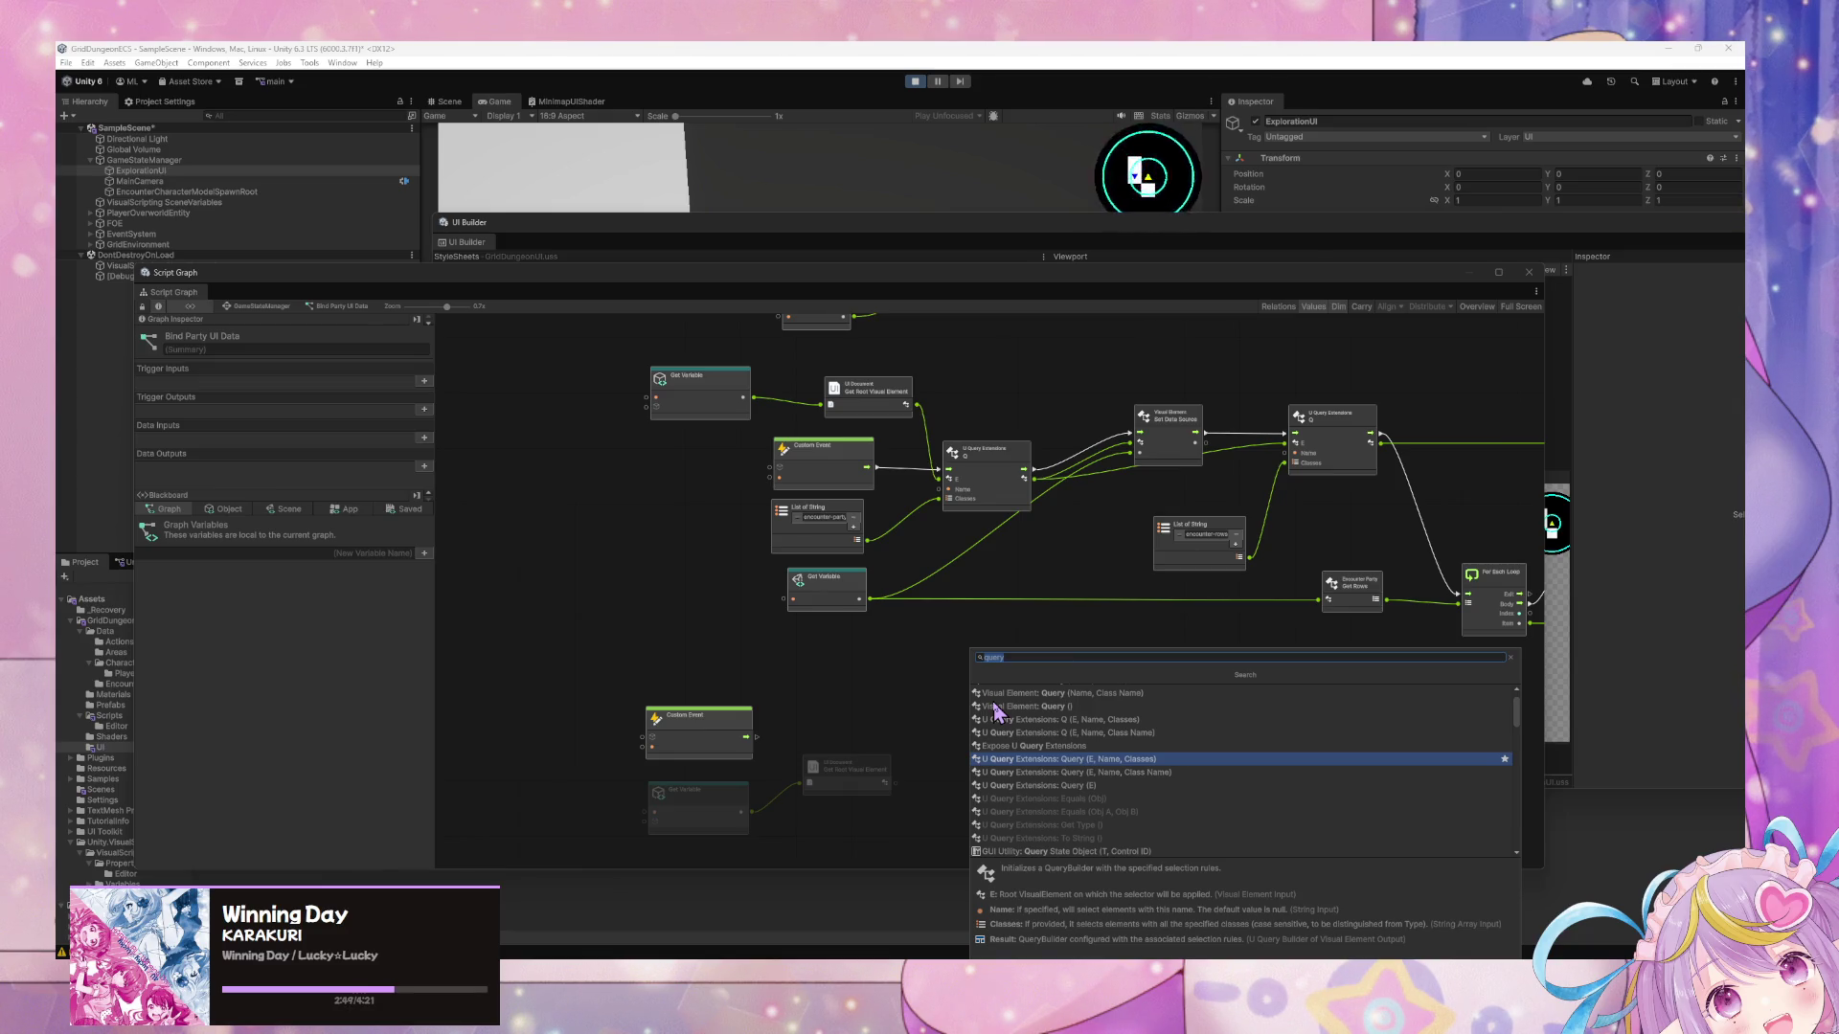
pyautogui.press('Up')
pyautogui.press('Up')
pyautogui.press('Up')
pyautogui.press('Up')
pyautogui.press('Up')
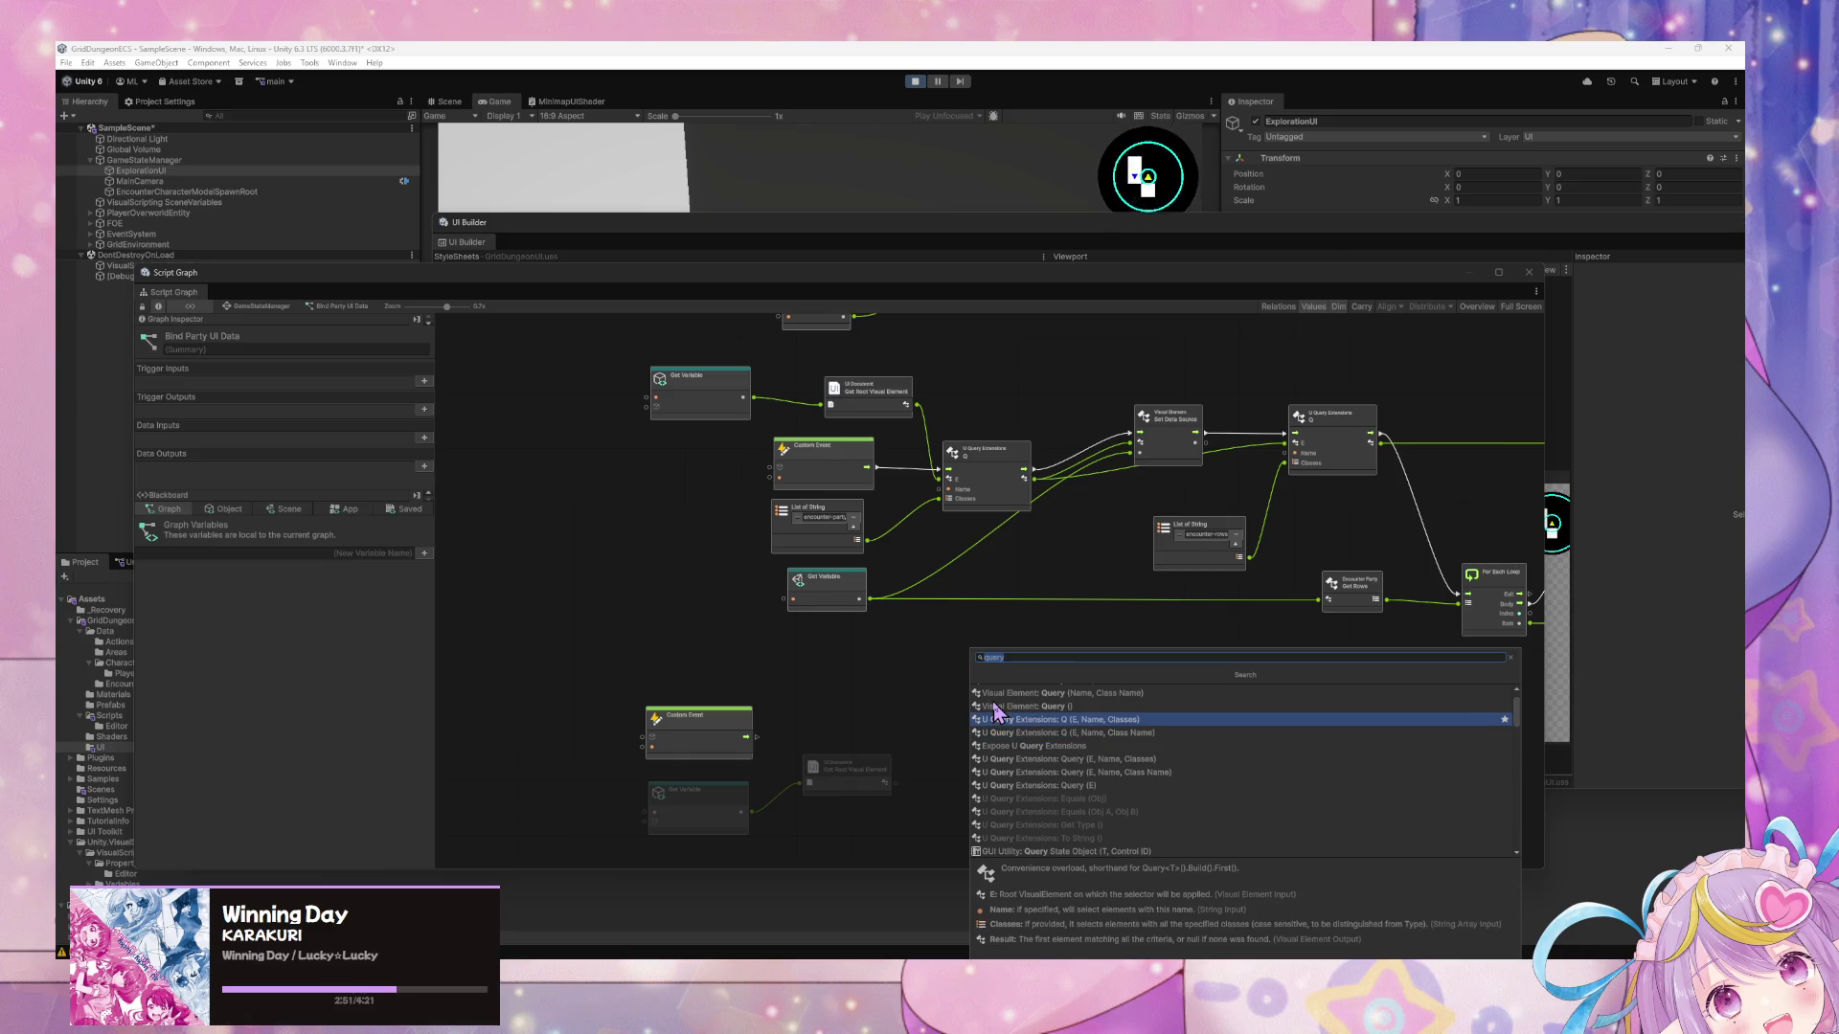
pyautogui.press('Down')
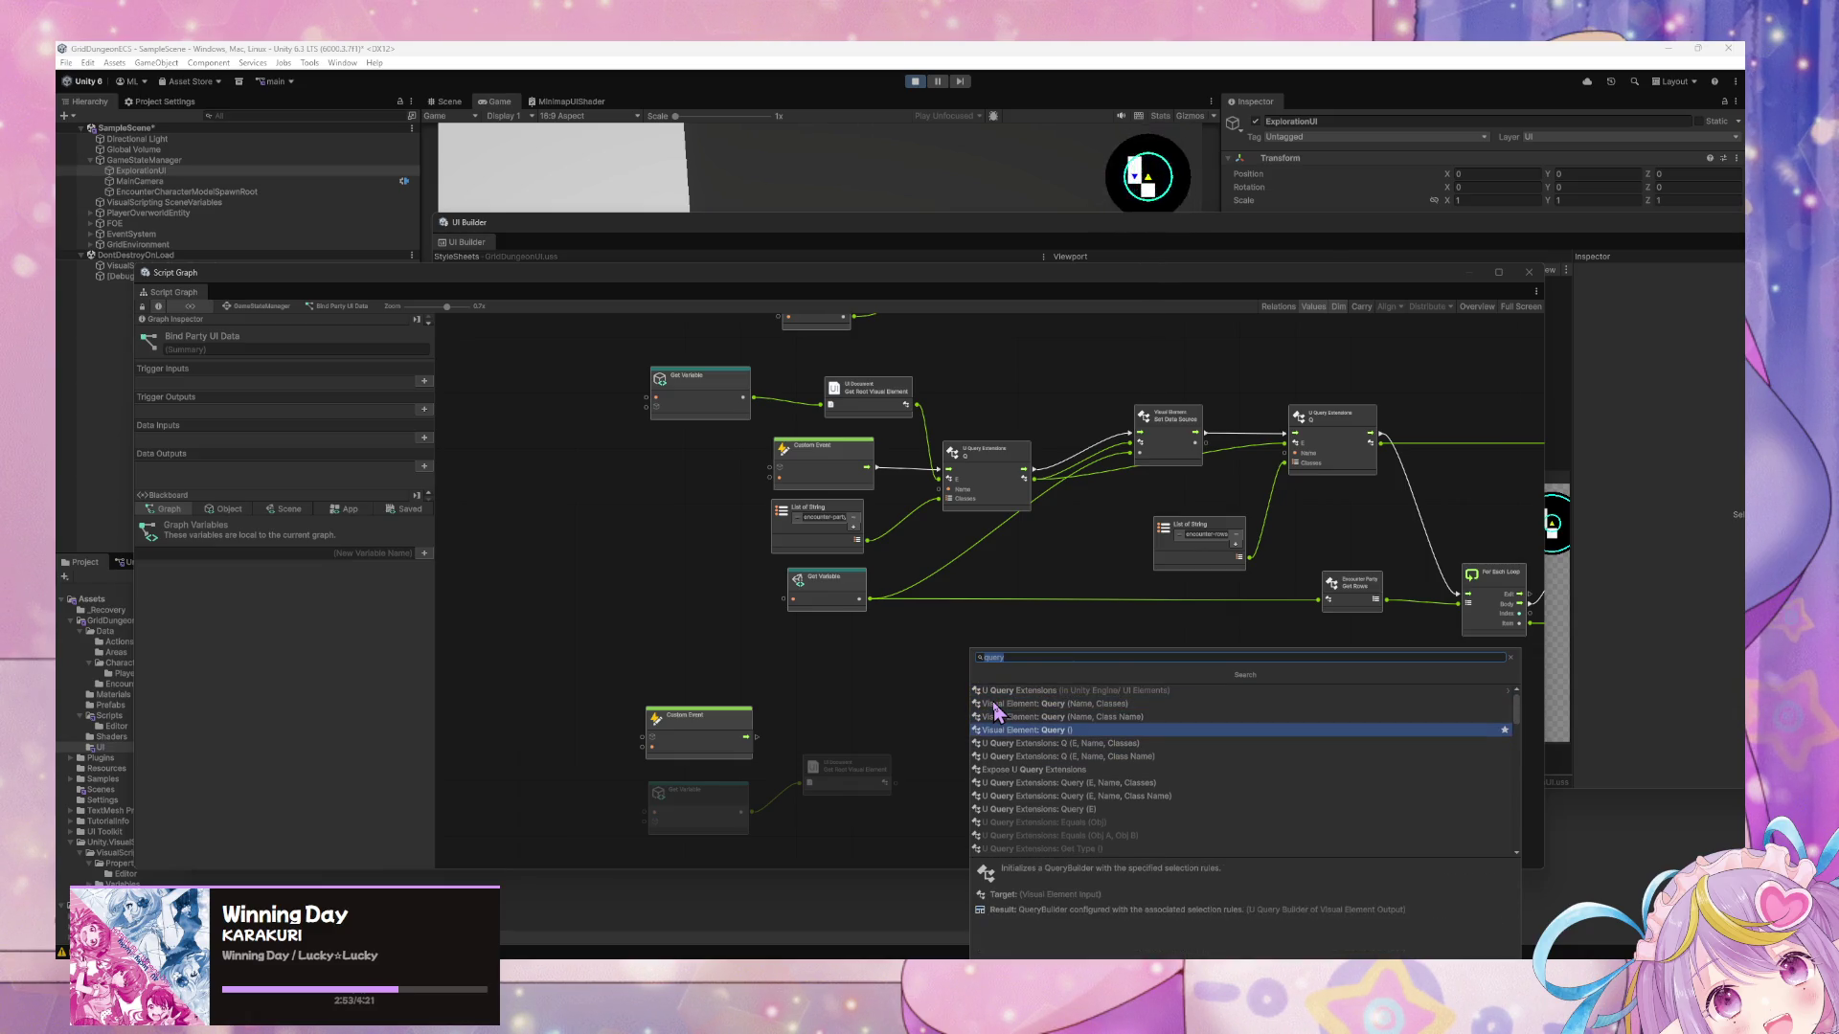
pyautogui.press('Up')
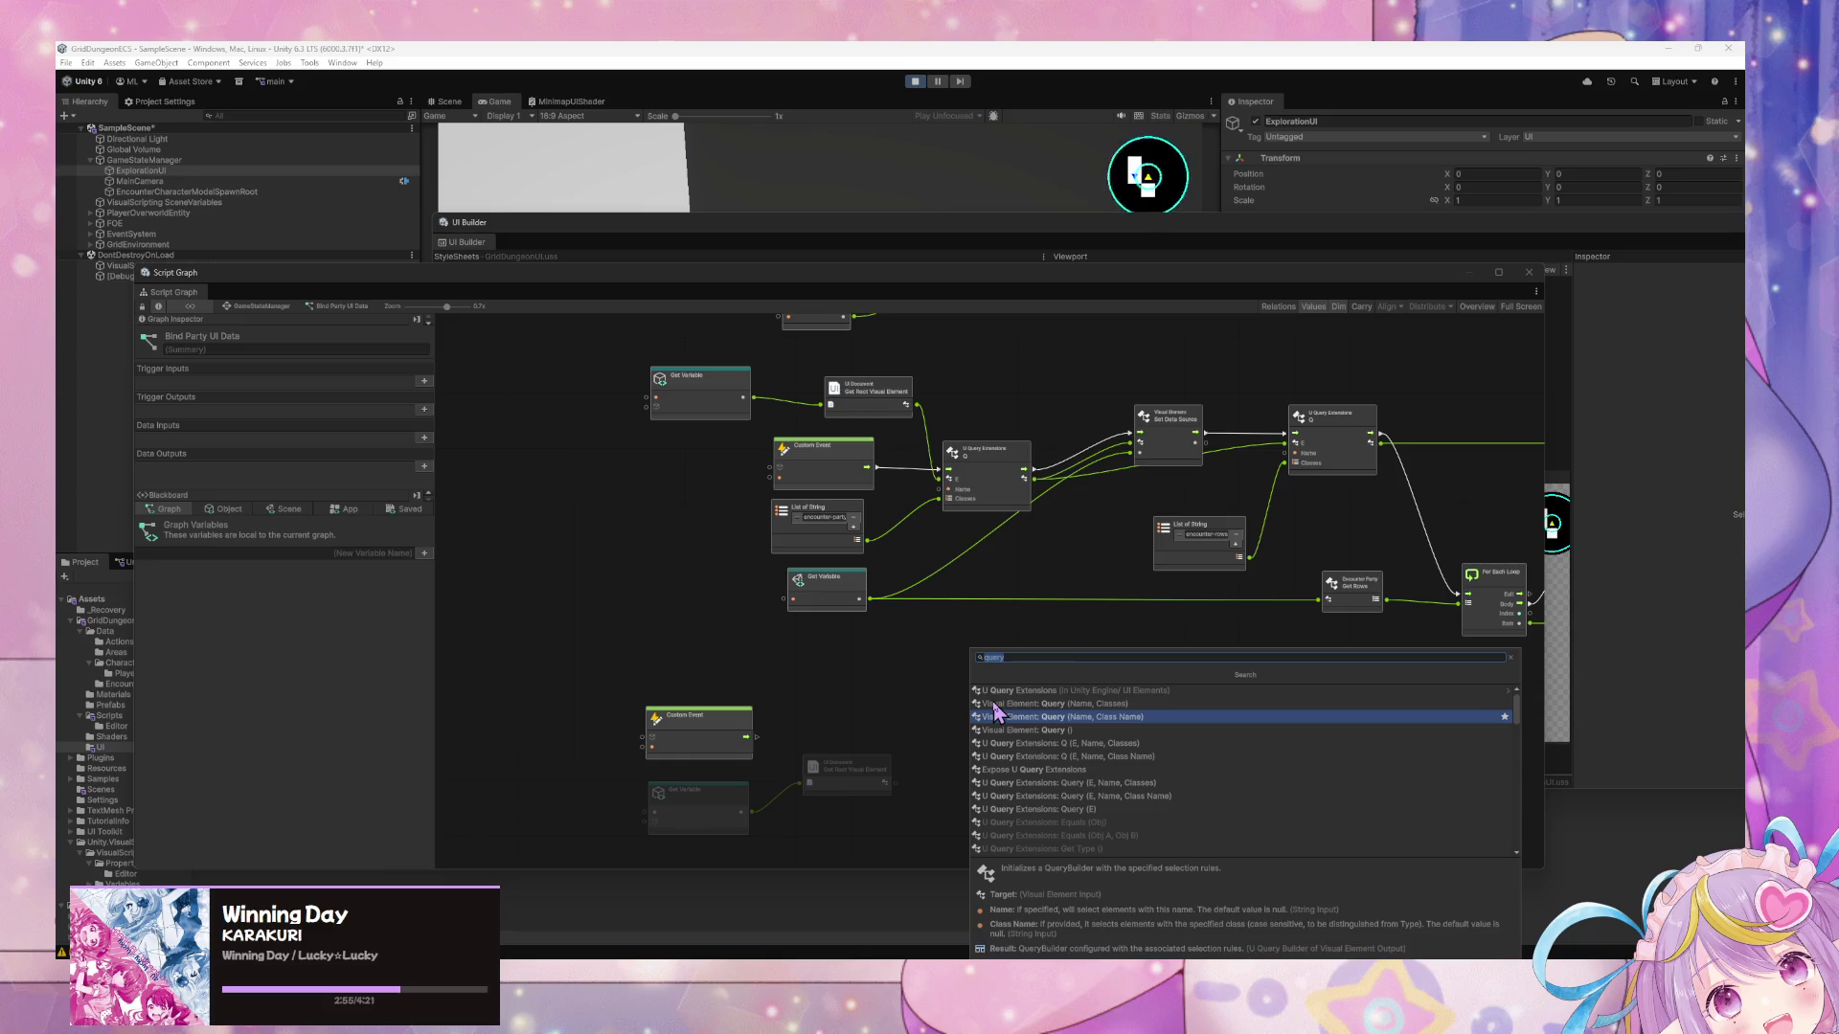
pyautogui.press('Up')
pyautogui.press('Up')
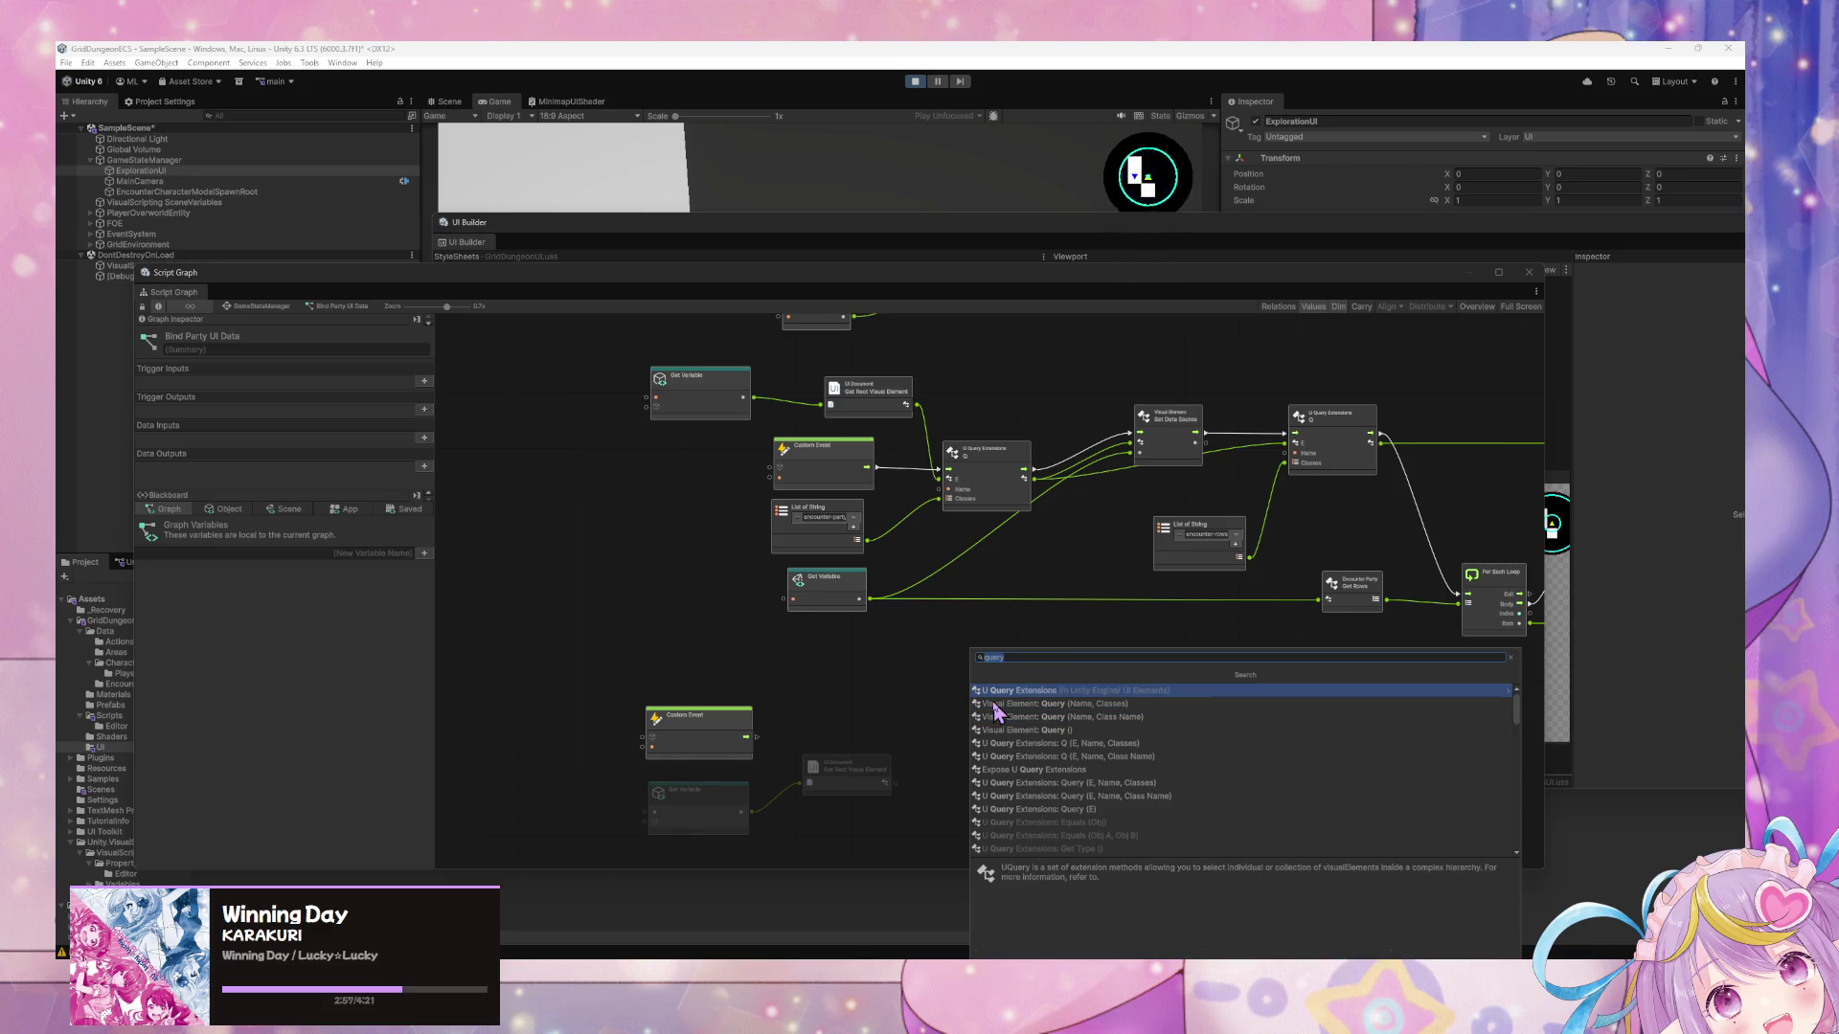
# Inside U Query Extensions, preview the Q and Query (E) entries, then close search without adding.
pyautogui.press('Return')
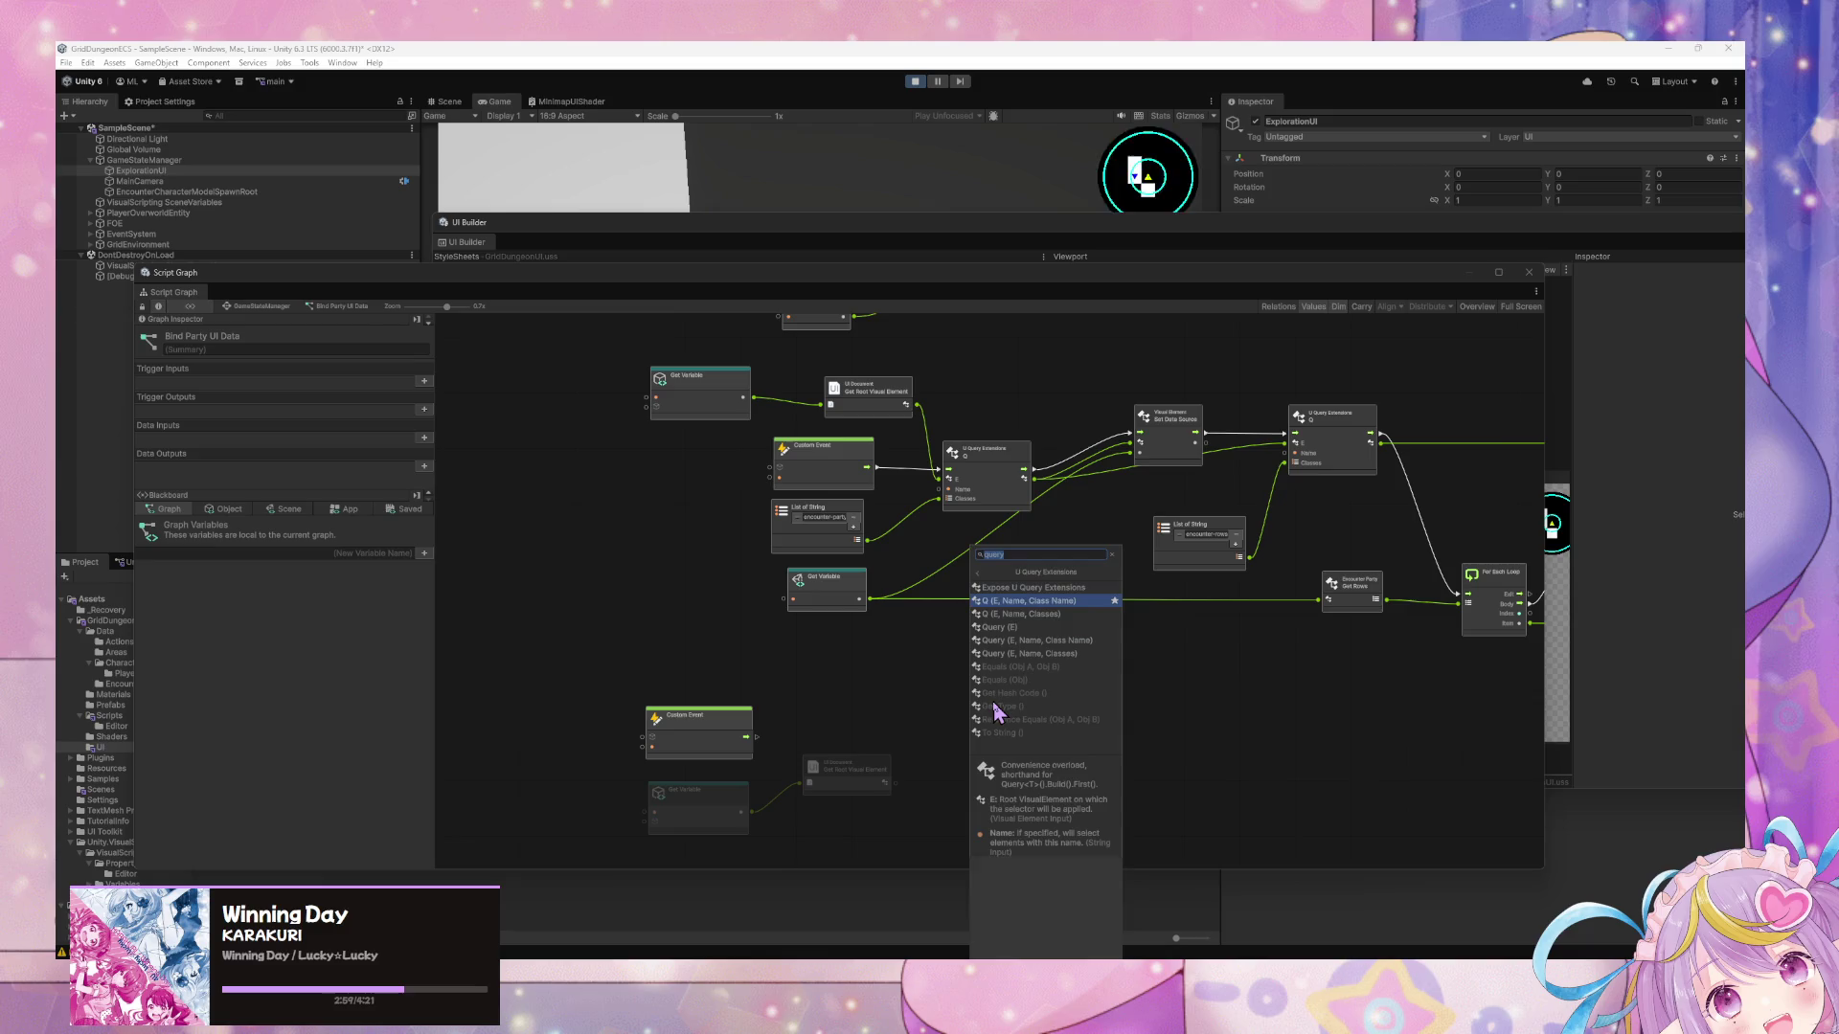
pyautogui.press('Down')
pyautogui.press('Up')
pyautogui.press('Down')
pyautogui.press('Down')
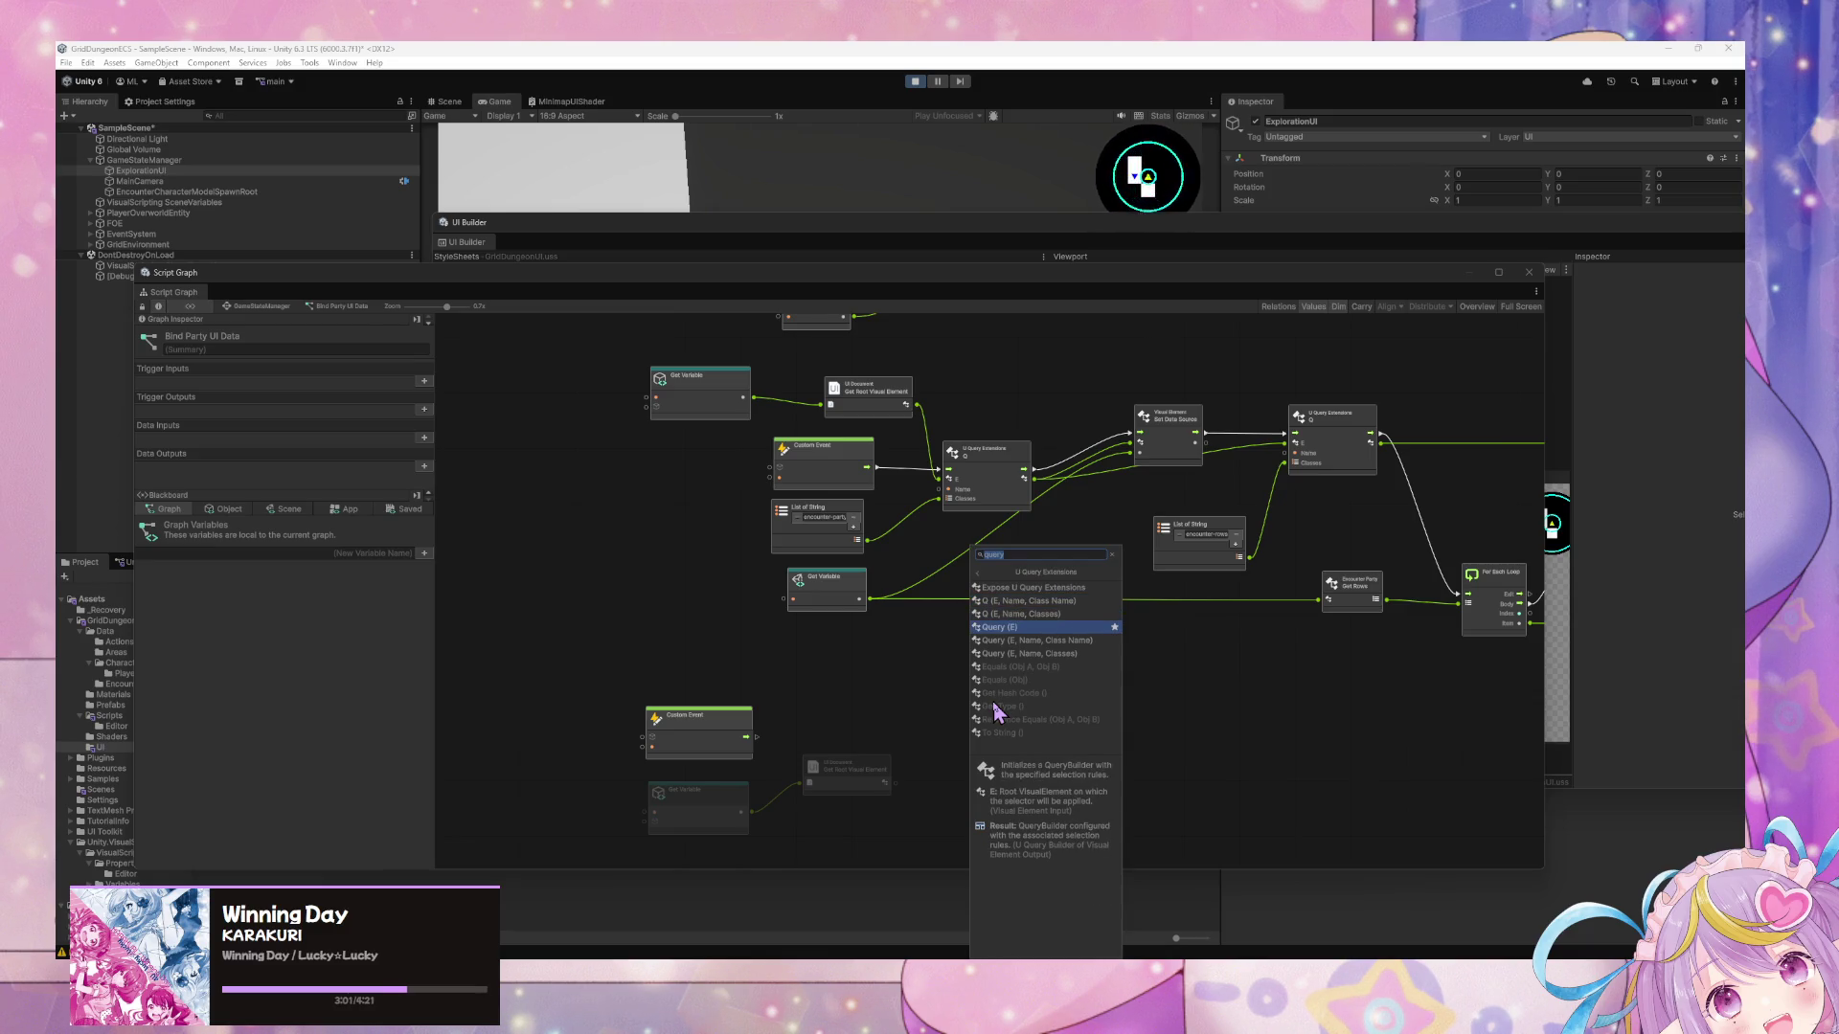
pyautogui.press('Down')
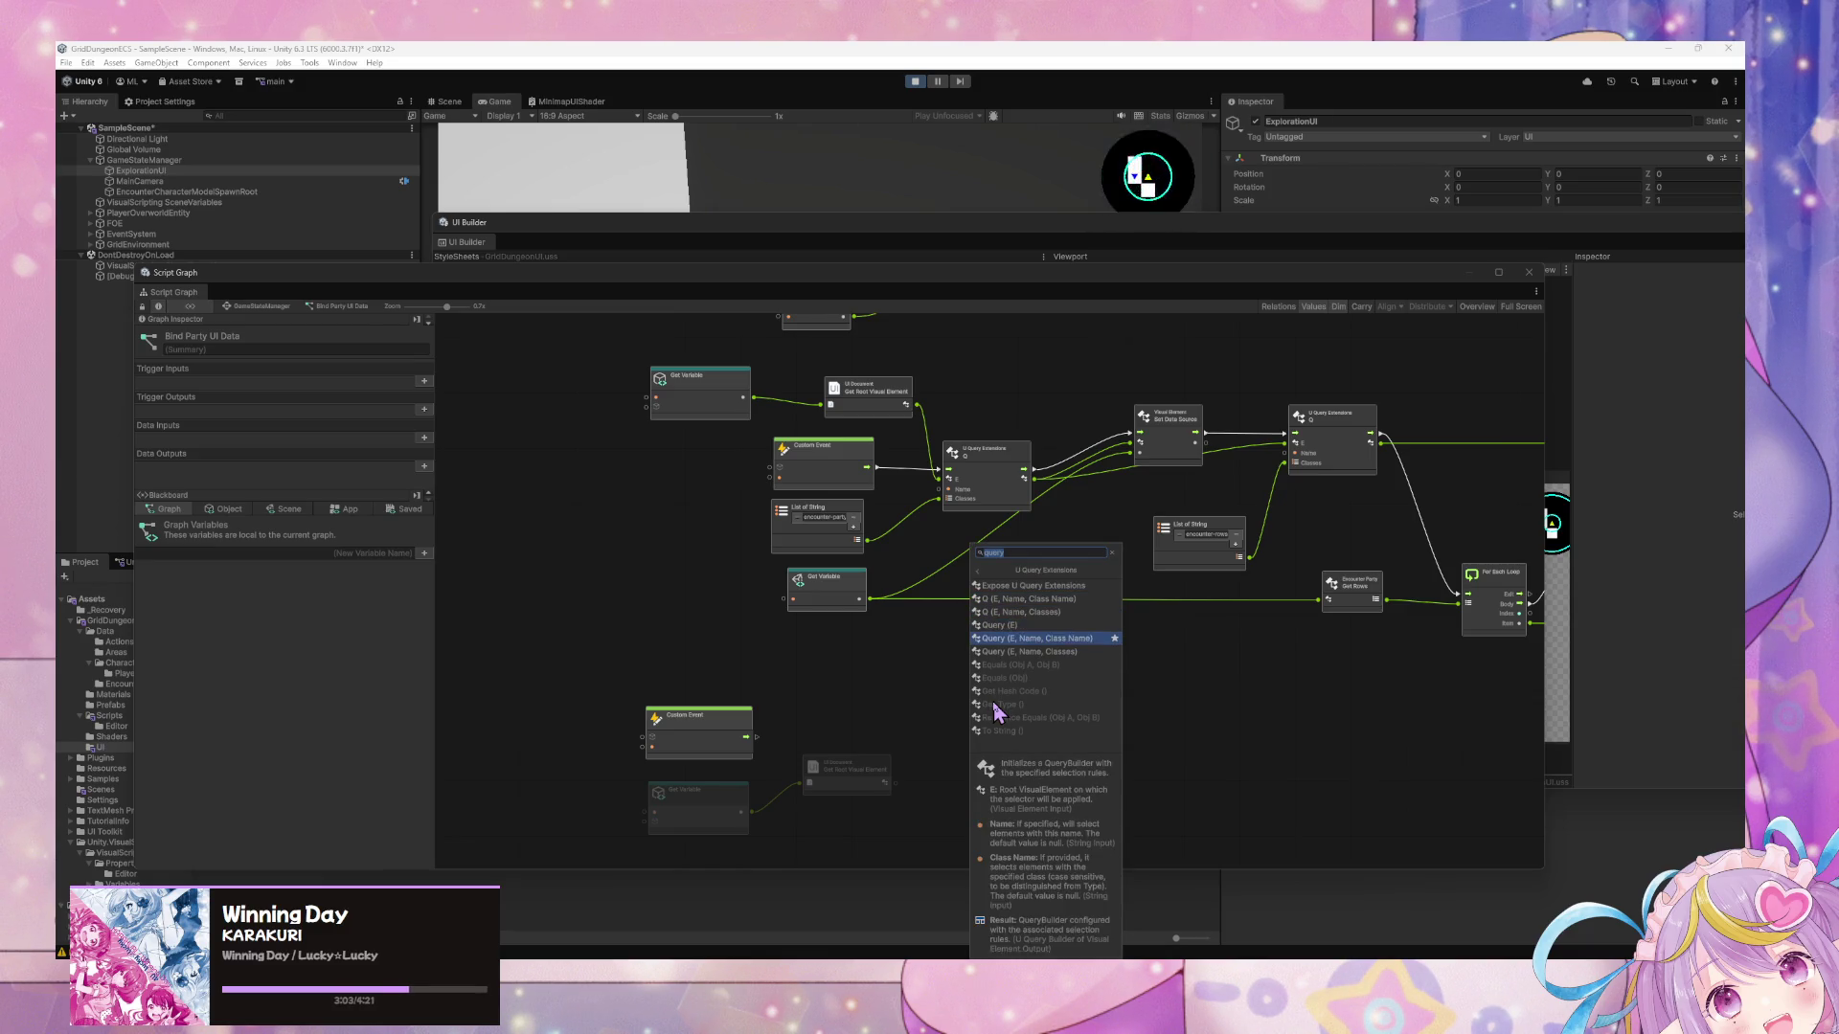
pyautogui.press('Up')
pyautogui.press('Up')
pyautogui.press('Up')
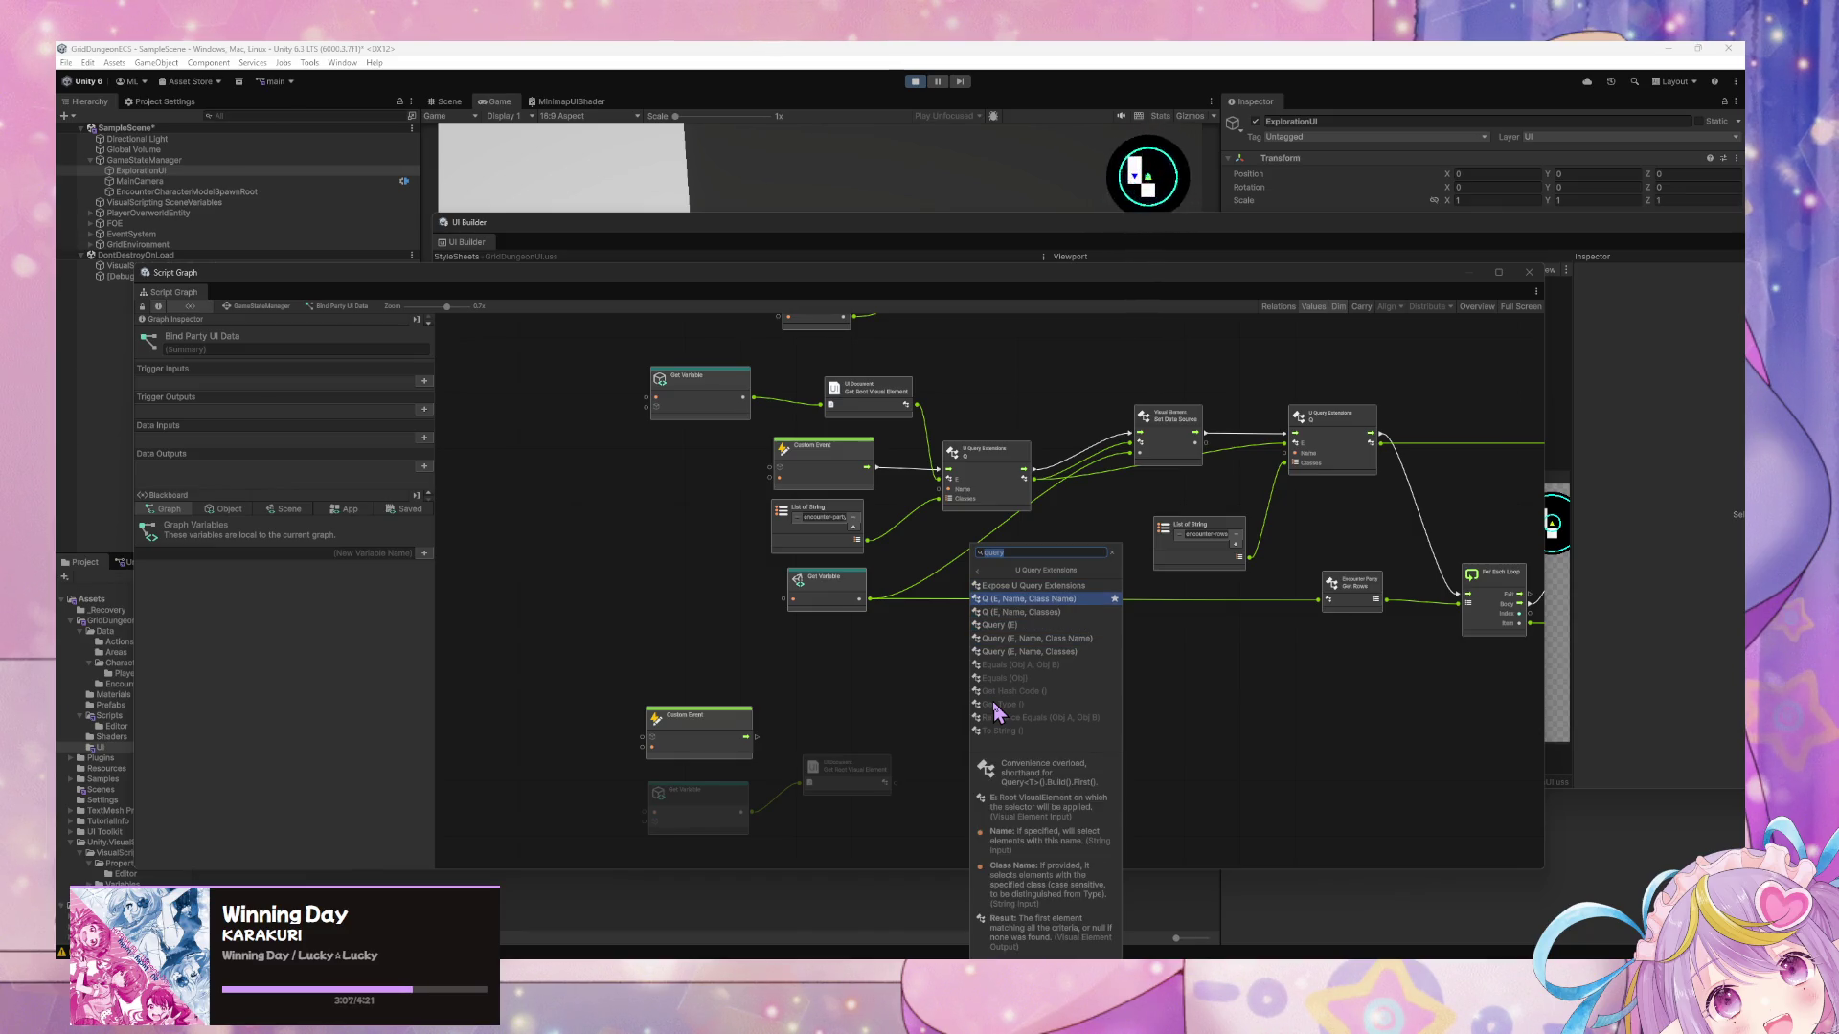
pyautogui.press('Down')
pyautogui.press('Down')
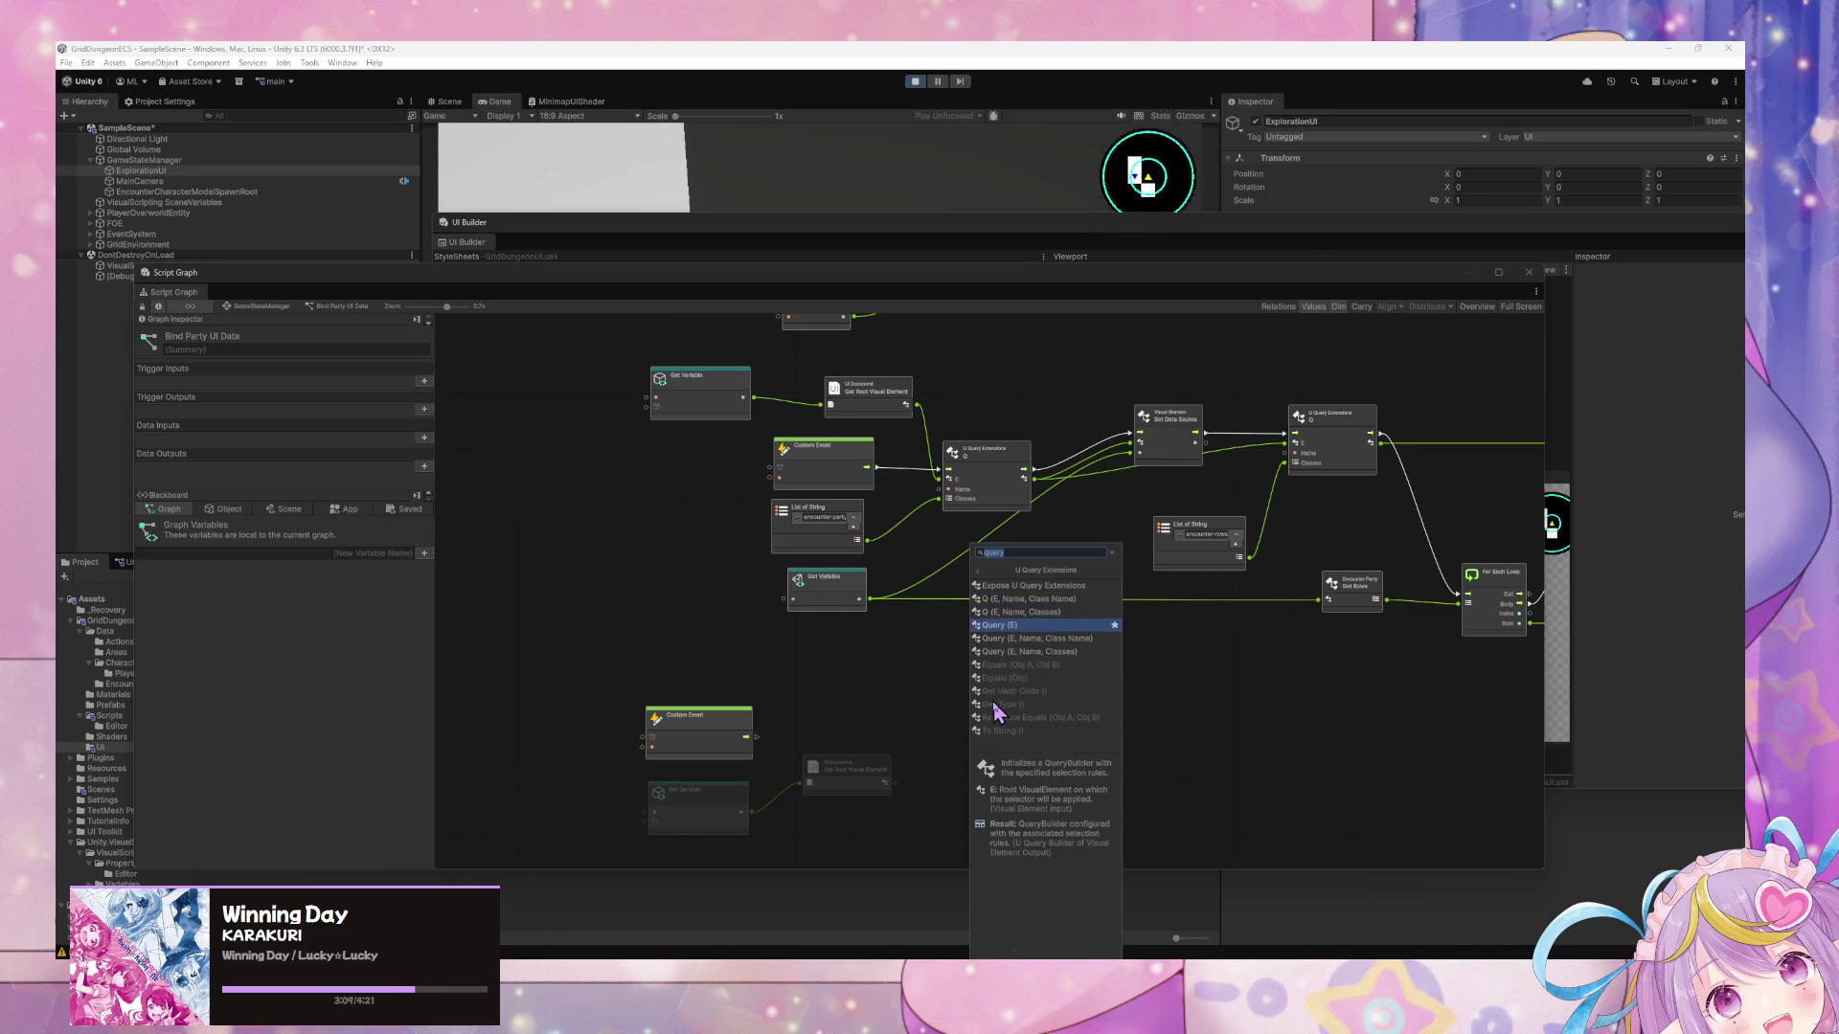
pyautogui.press('Down')
pyautogui.press('Down')
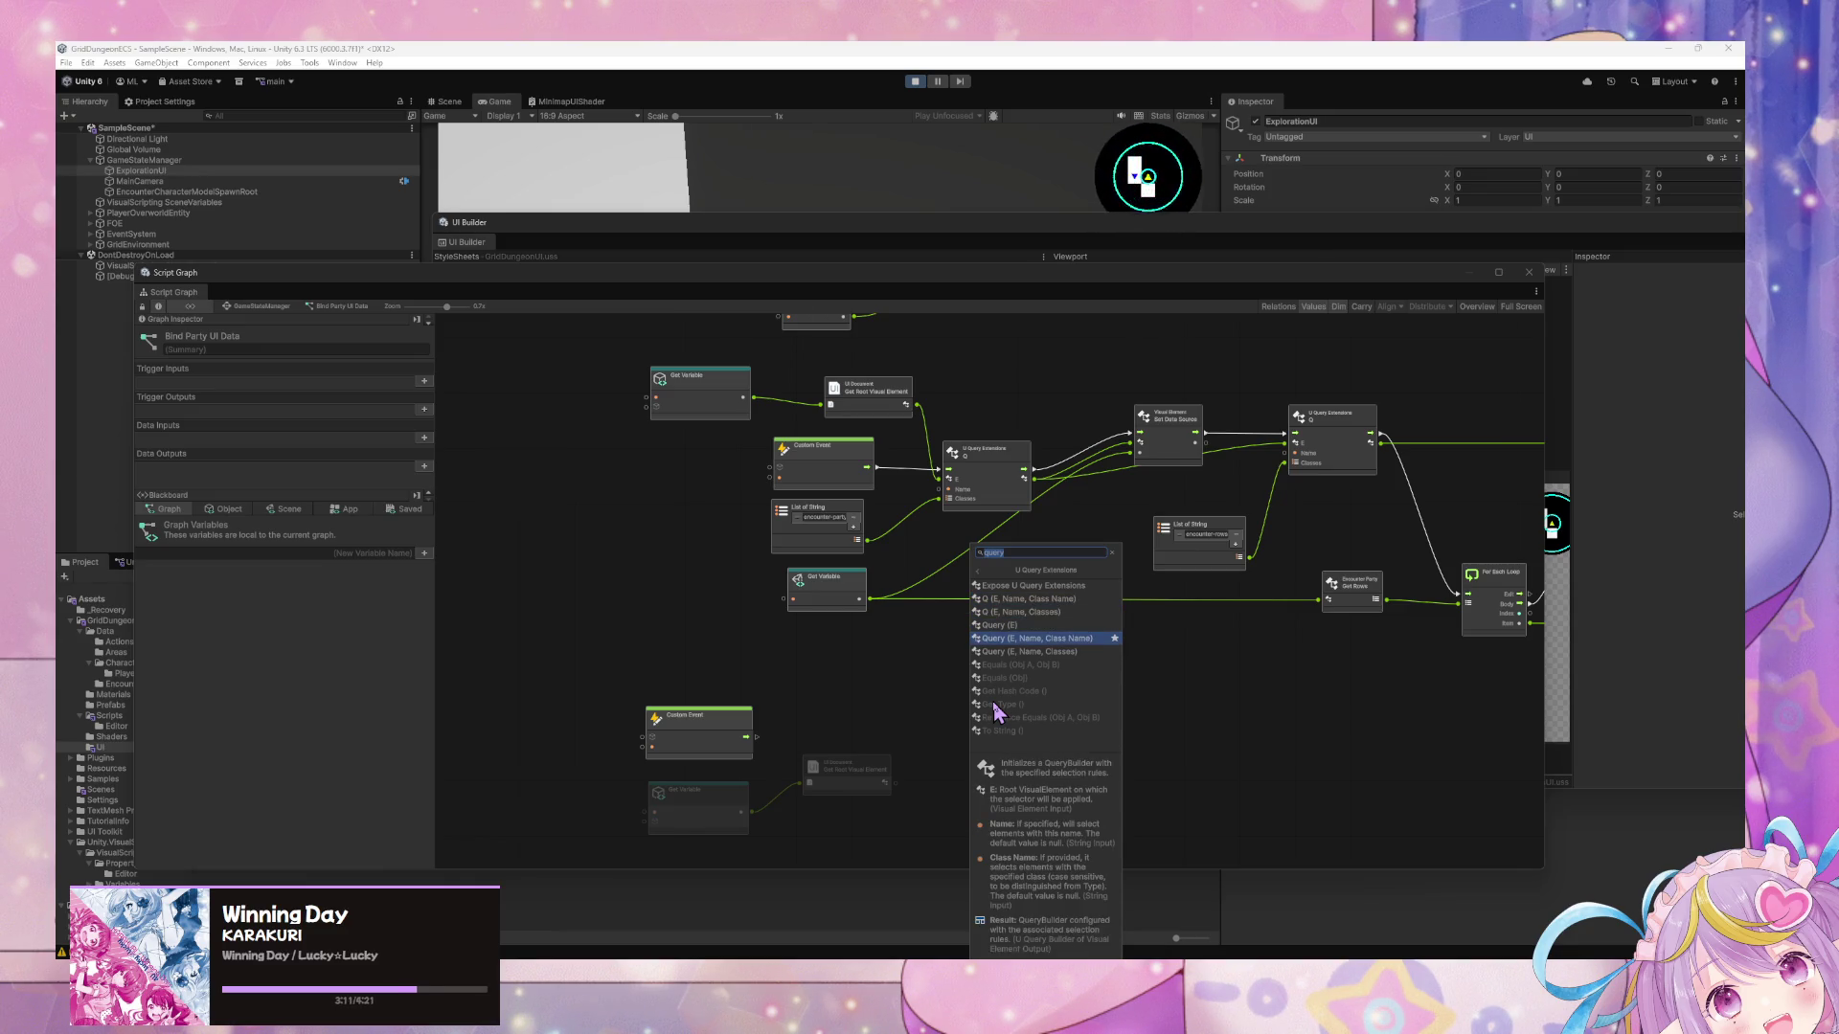
pyautogui.press('Up')
pyautogui.press('Up')
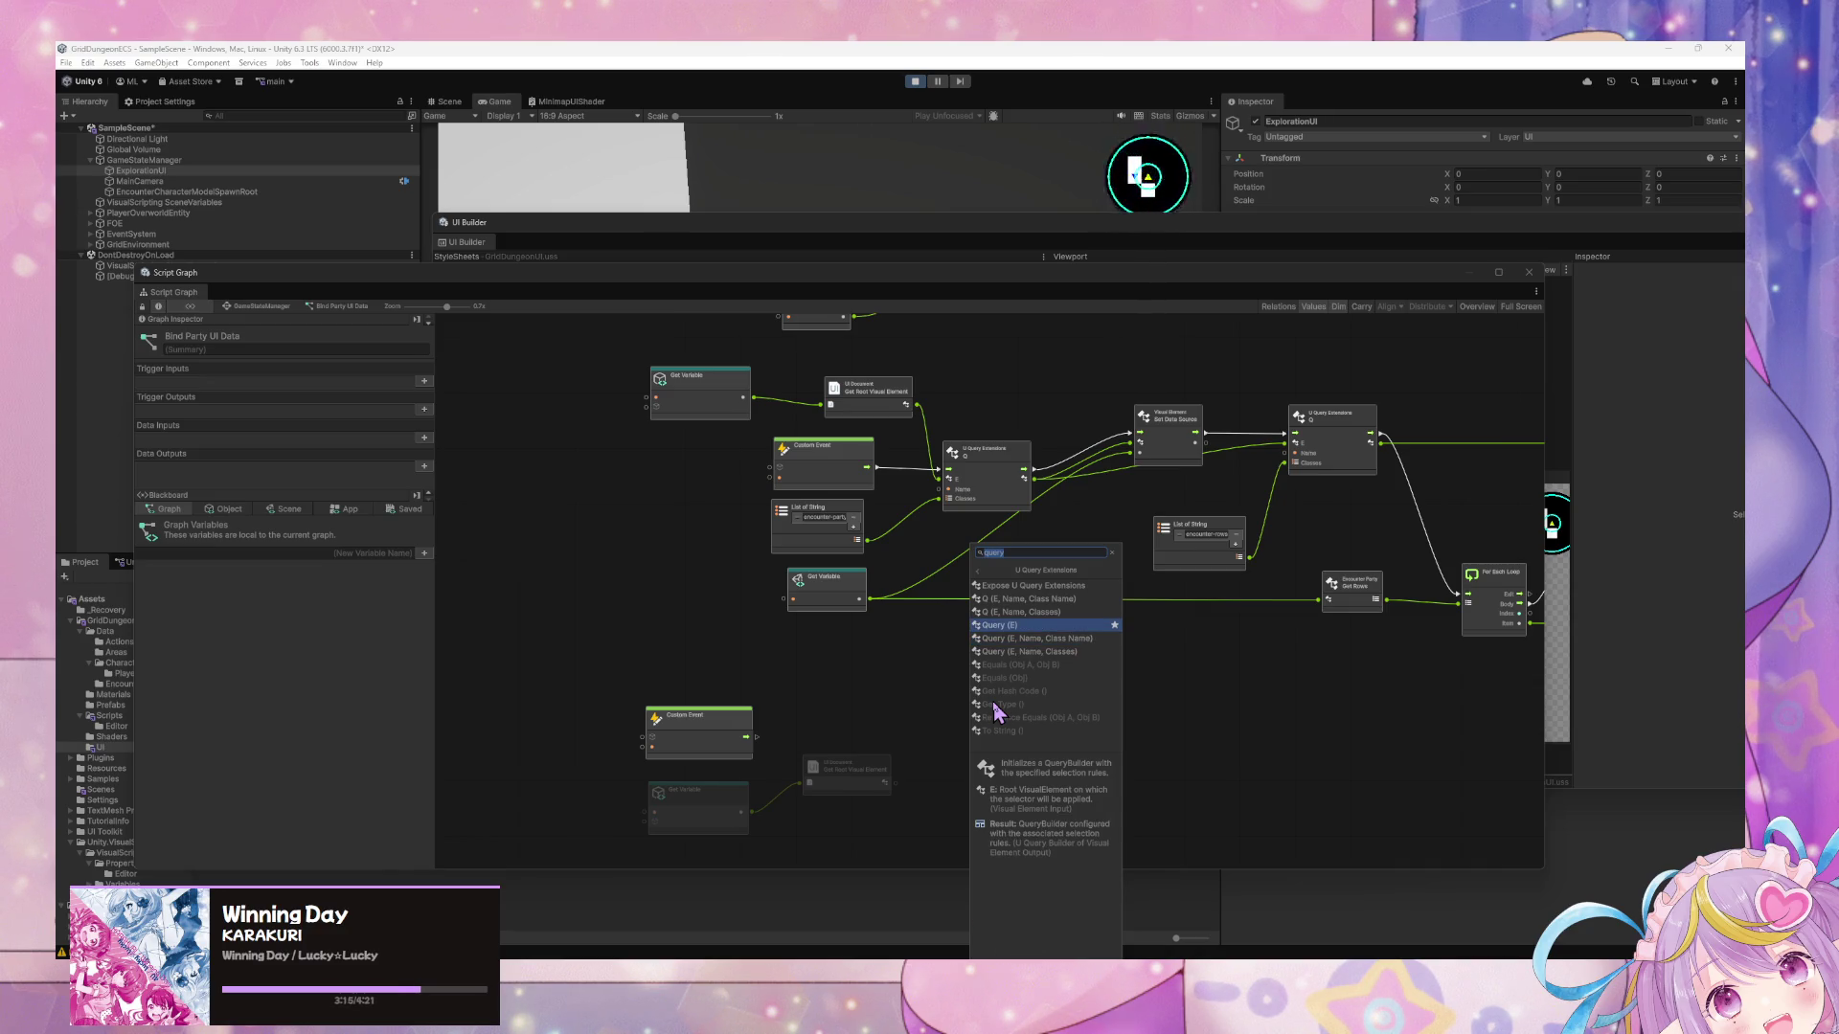
pyautogui.press('Down')
pyautogui.press('Down')
pyautogui.press('Down')
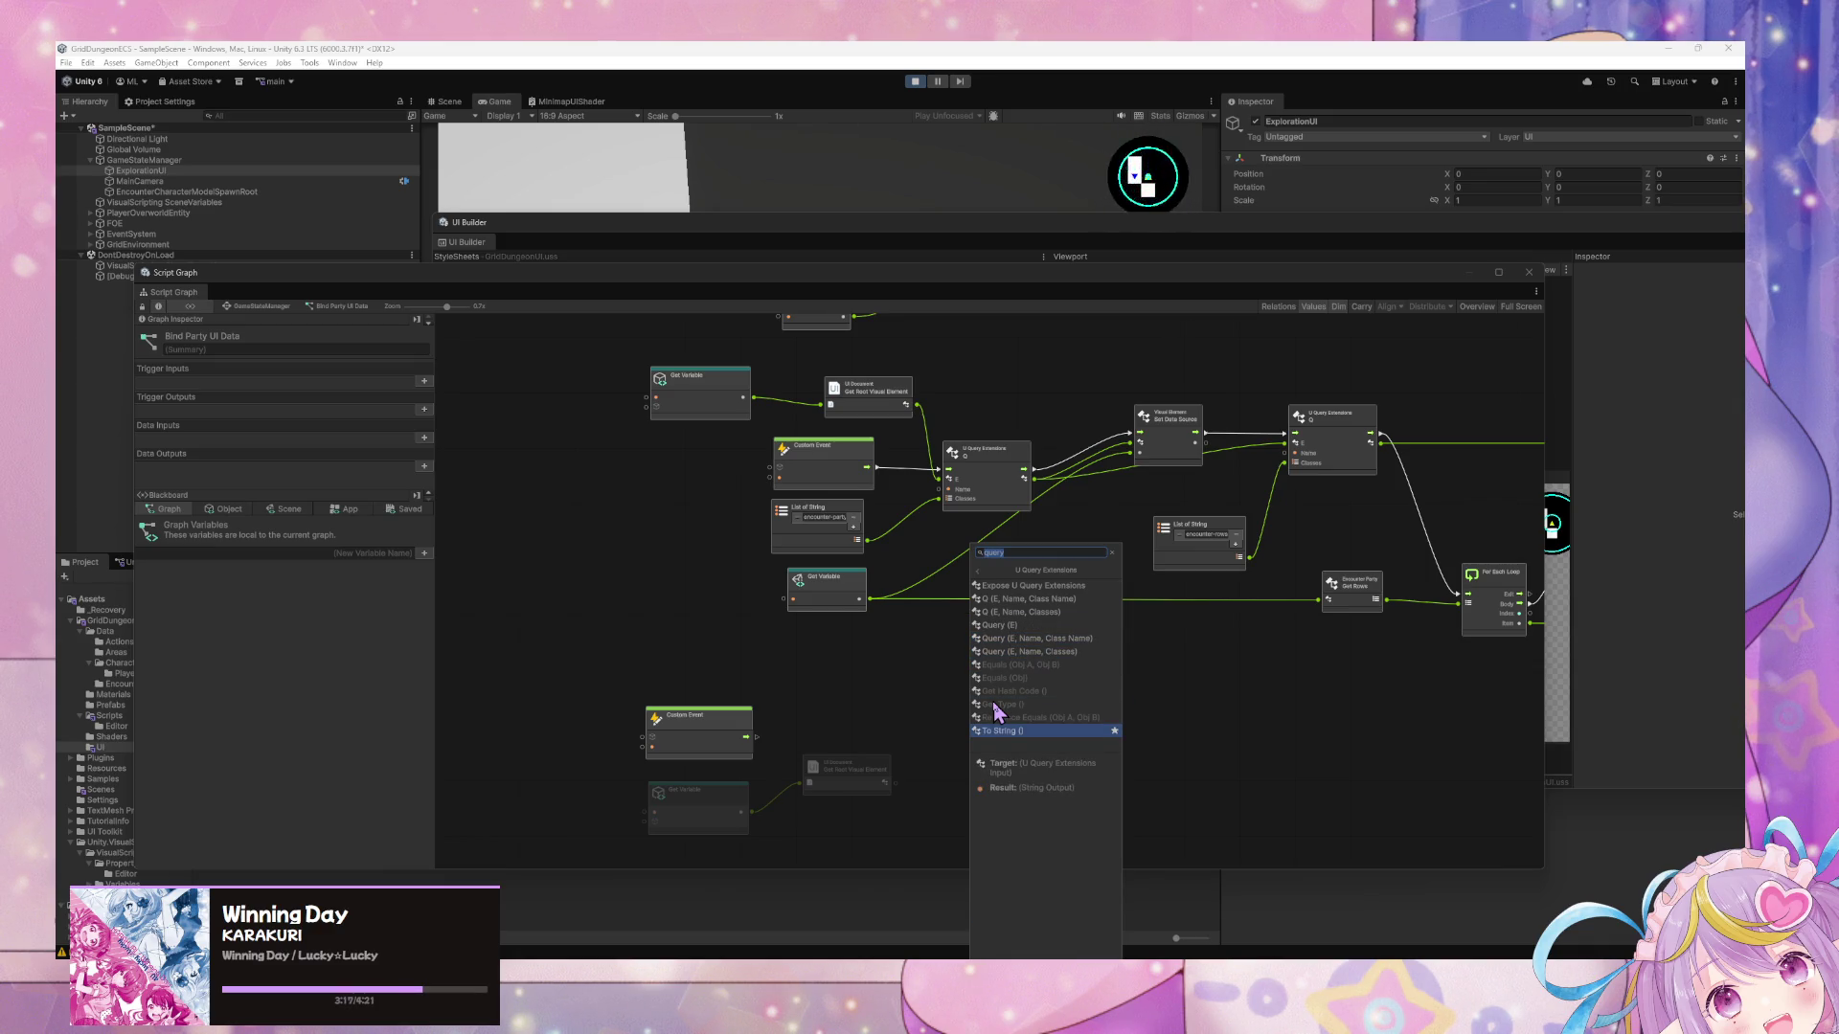
pyautogui.press('Escape')
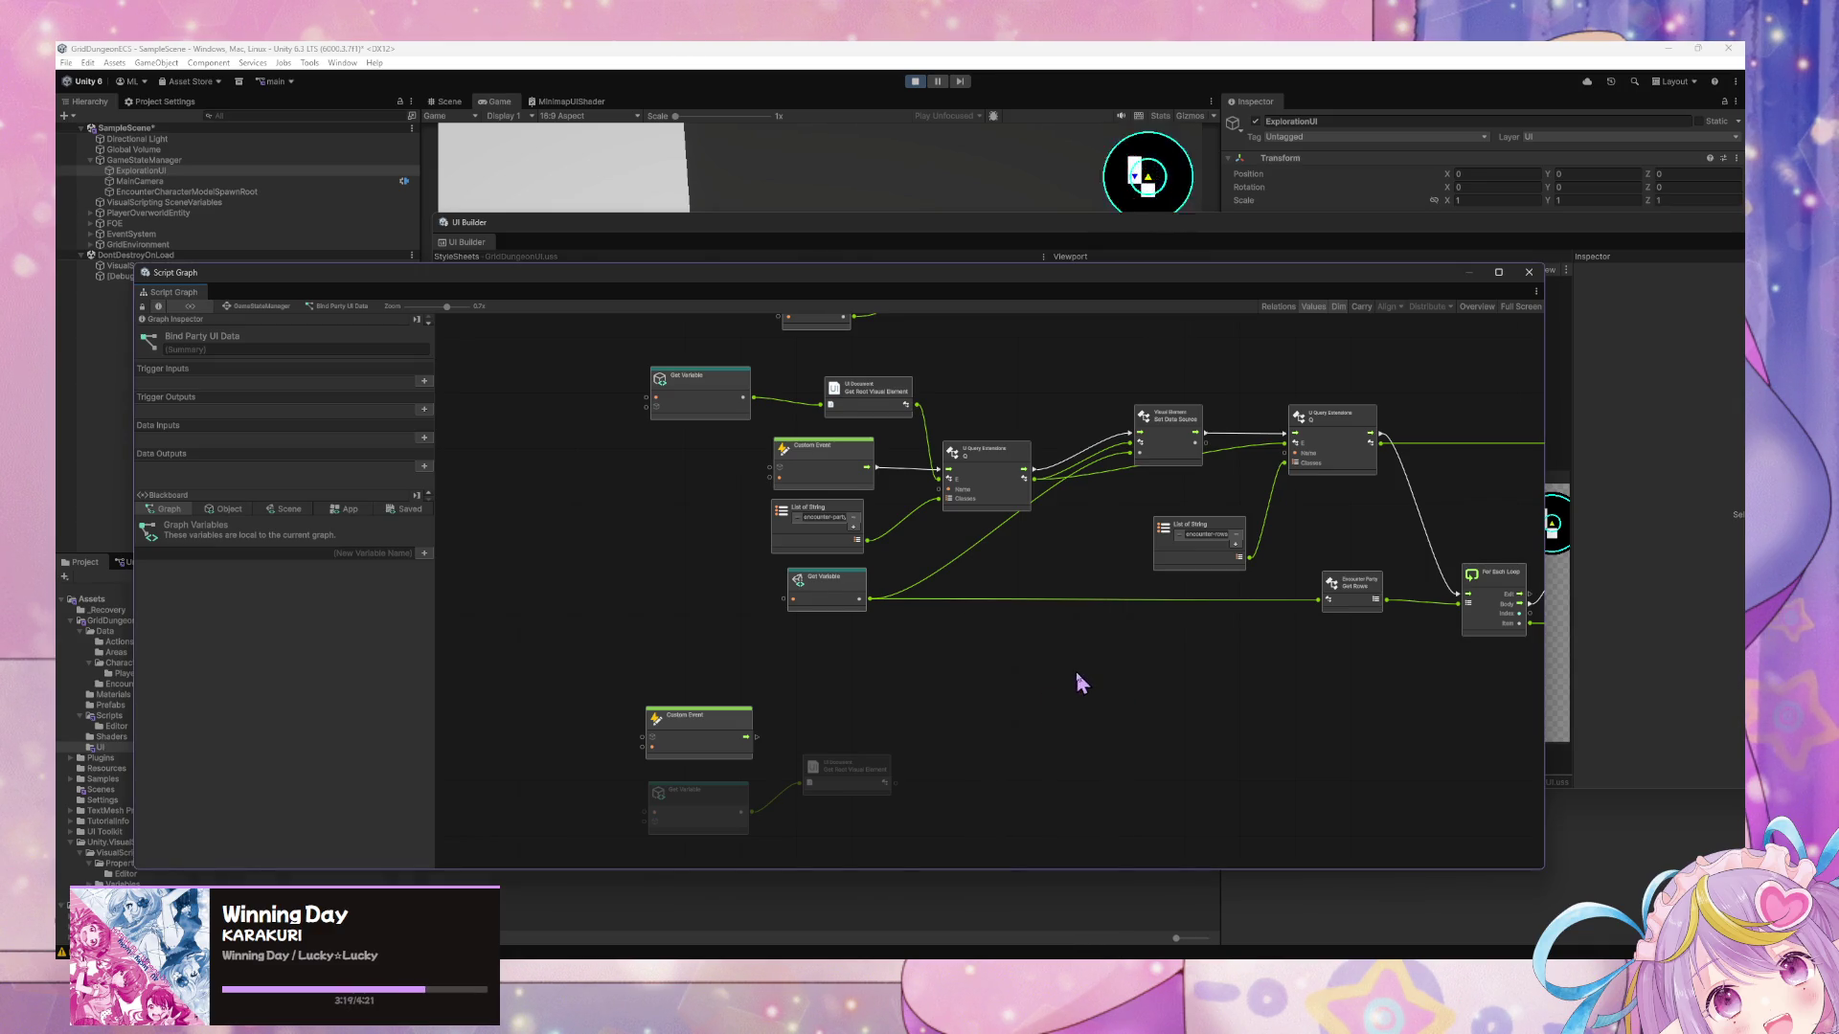
pyautogui.scroll(5, 1076, 670)
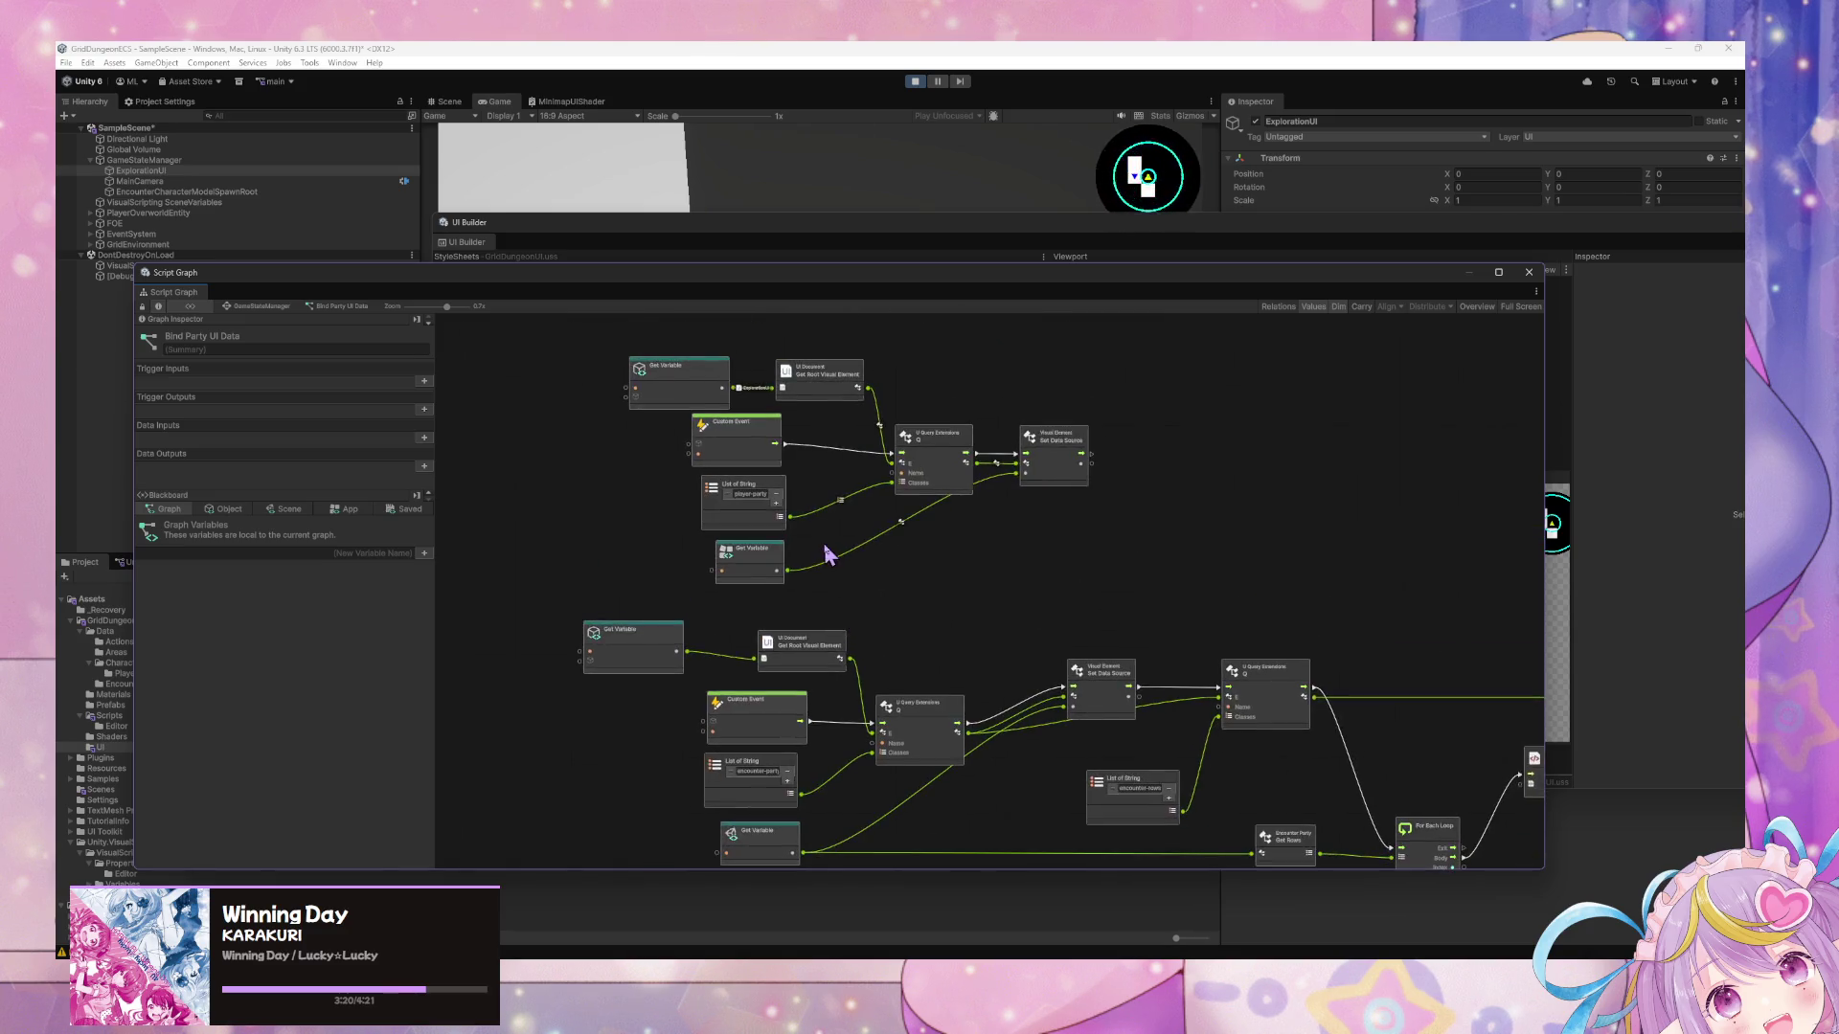
pyautogui.scroll(2, 828, 555)
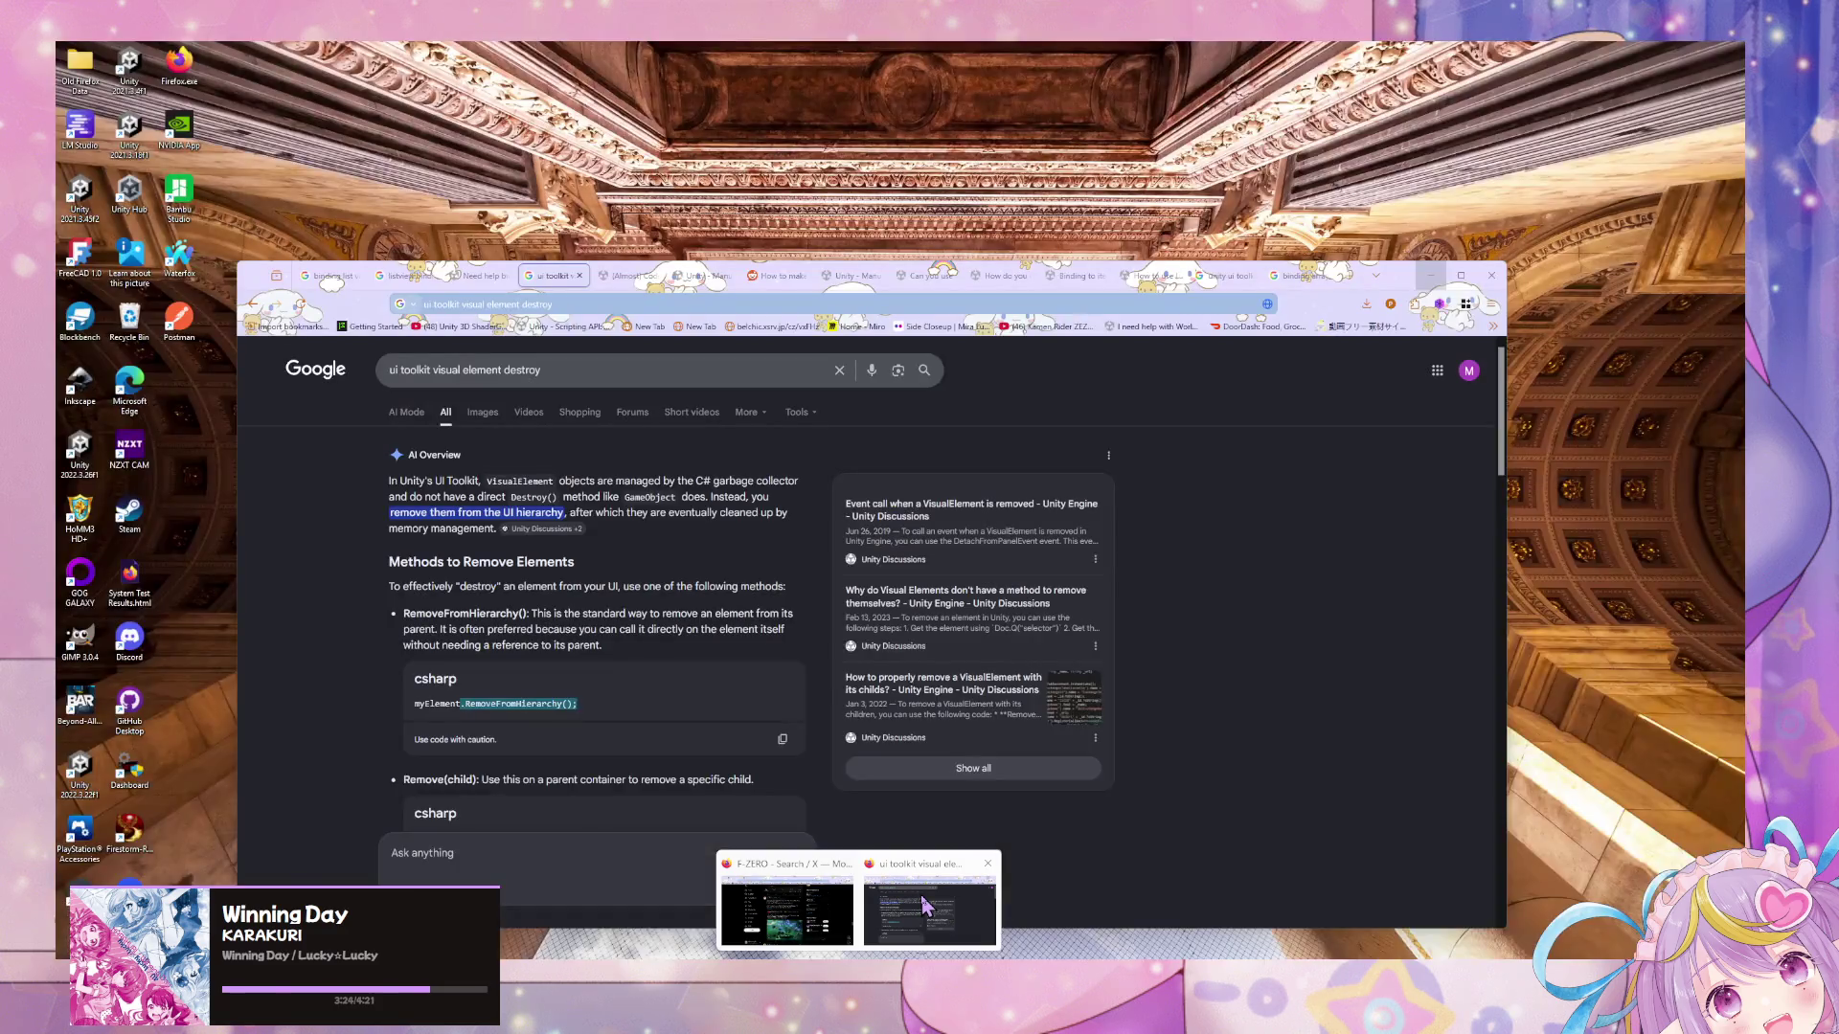
# In the browser, search Google for 'ui toolkit query list' and expand the AI overview.
pyautogui.click(785, 909)
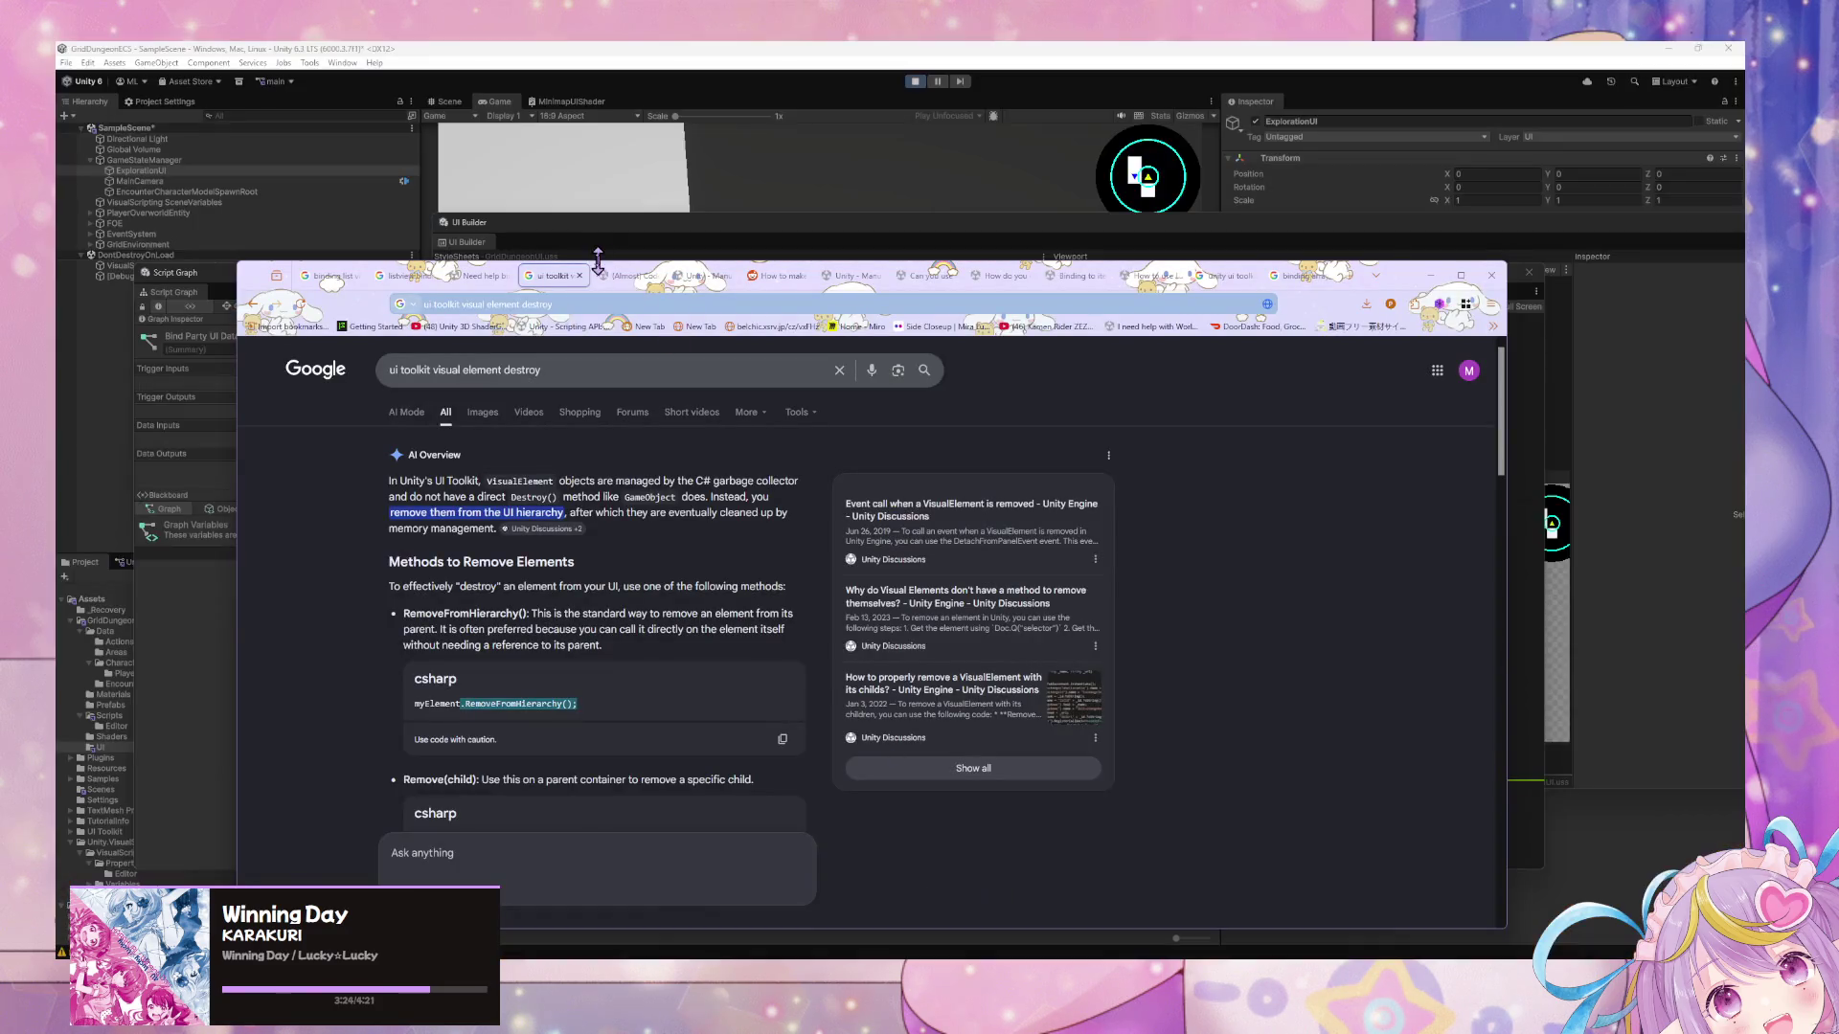
pyautogui.click(583, 304)
pyautogui.write('ui too')
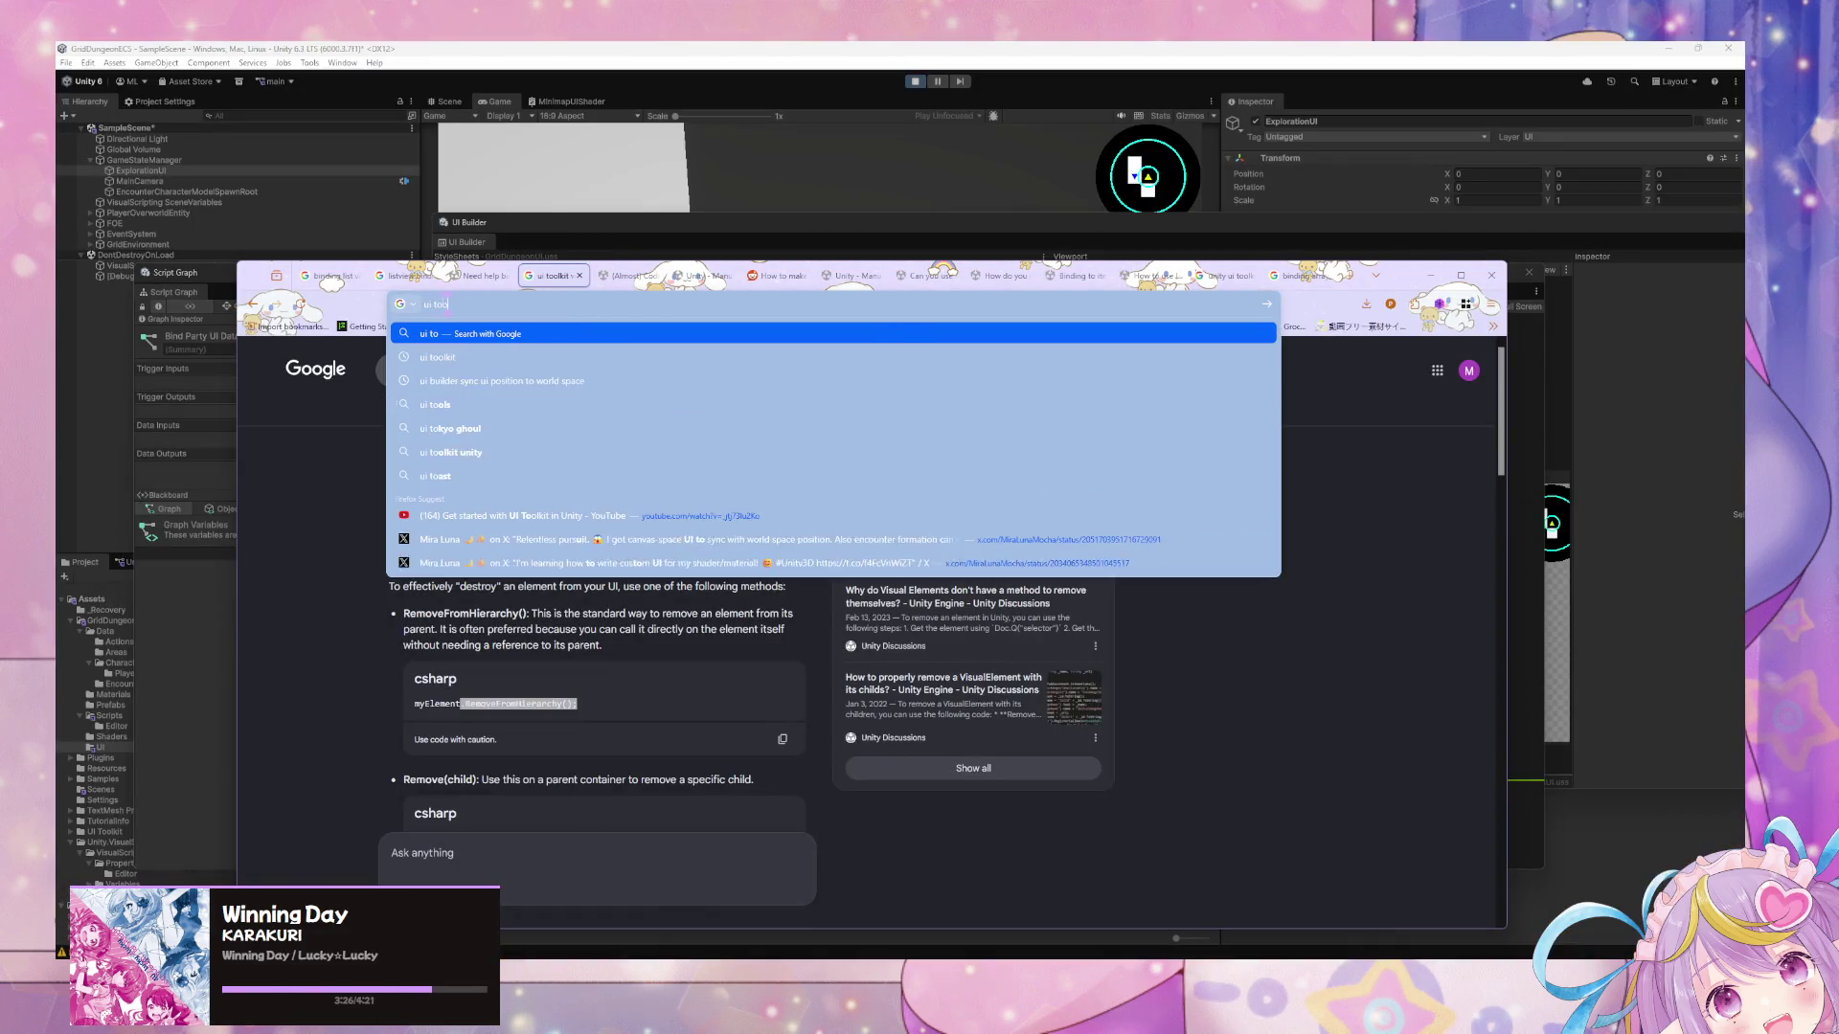
pyautogui.write('lkit querr')
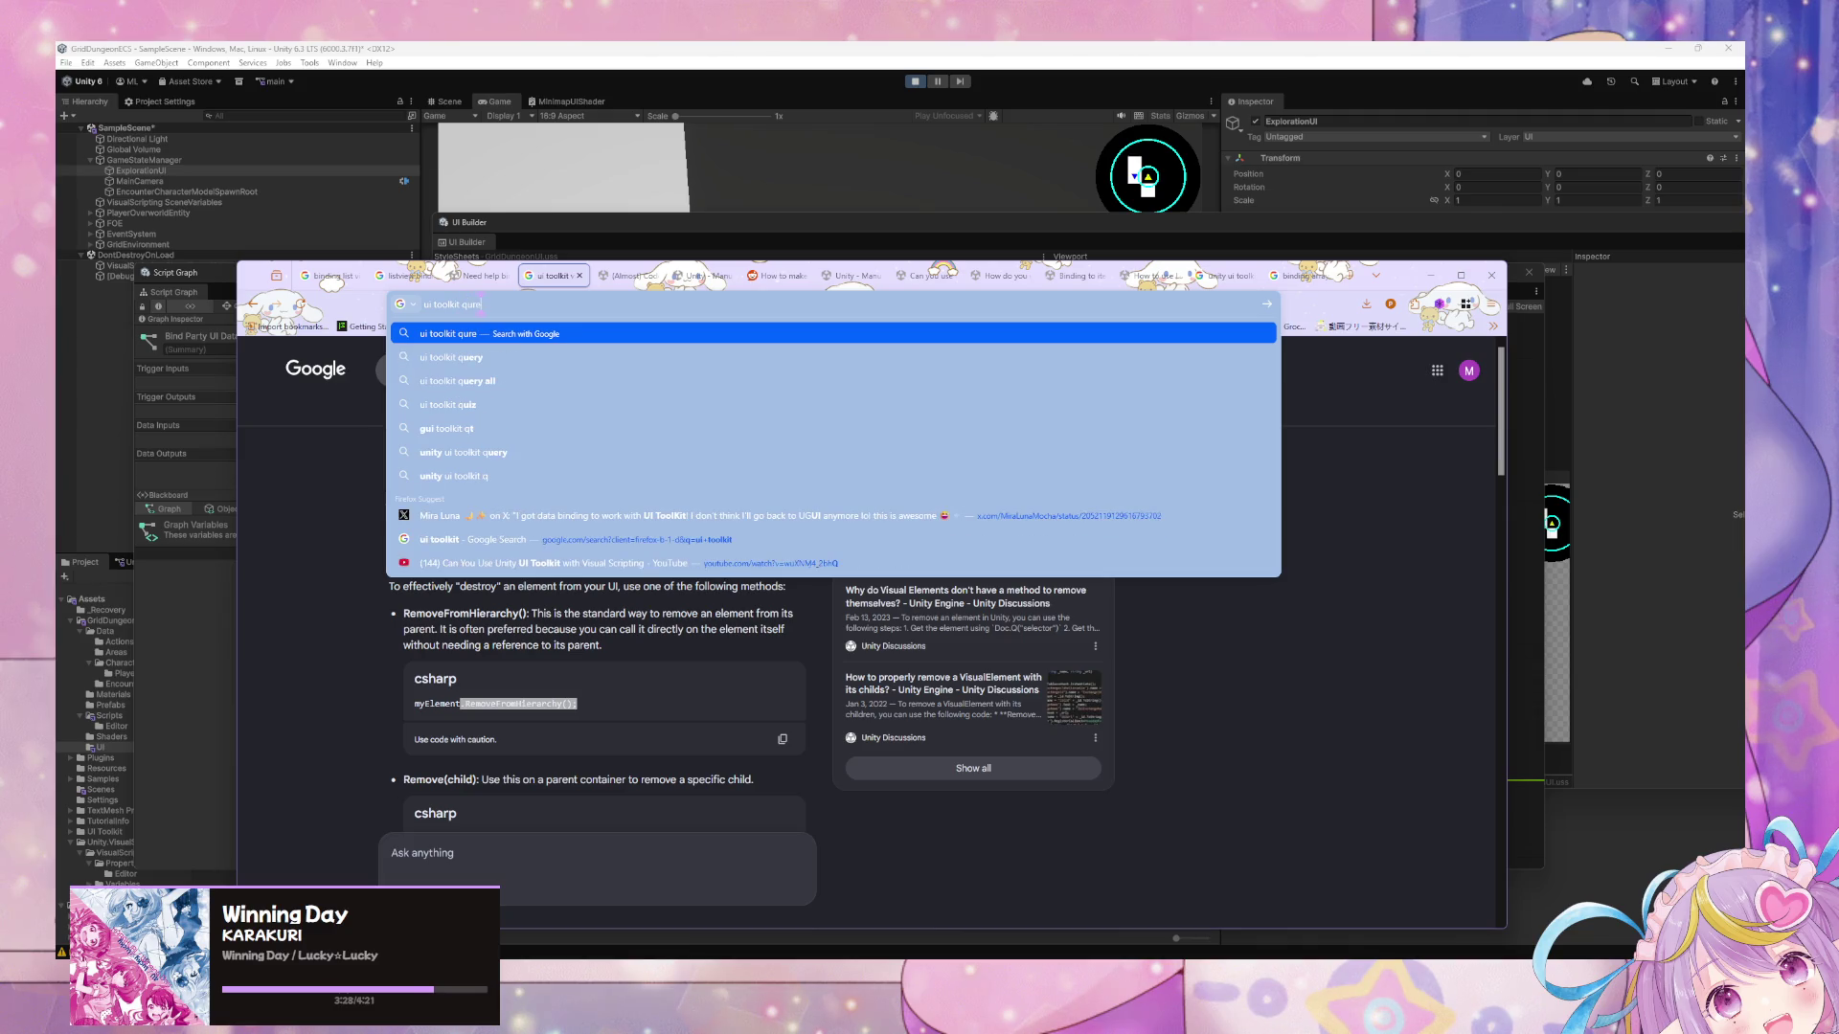
pyautogui.press('BackSpace')
pyautogui.write('y list')
pyautogui.press('Return')
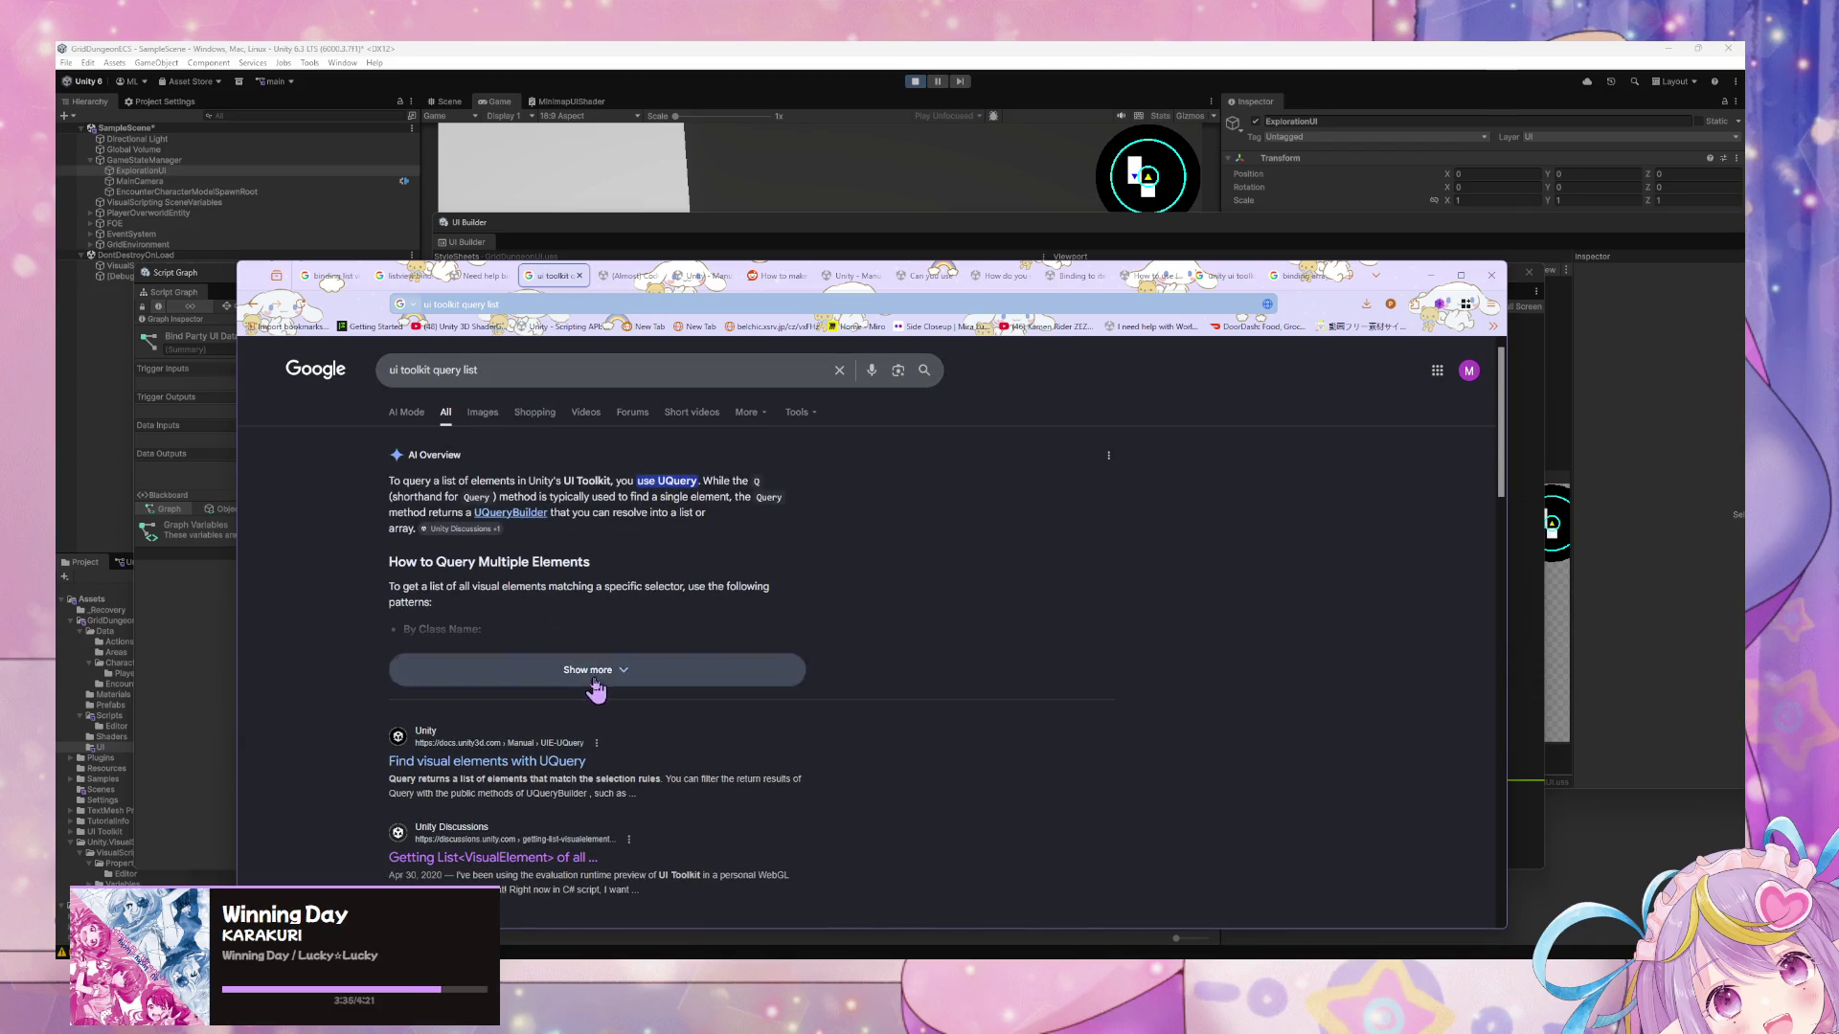
pyautogui.click(596, 678)
# Refine the search to 'ui toolkit query list shorthand' and read the overview's Q<T>()/Query<T>() examples.
pyautogui.click(490, 369)
pyautogui.write('sh')
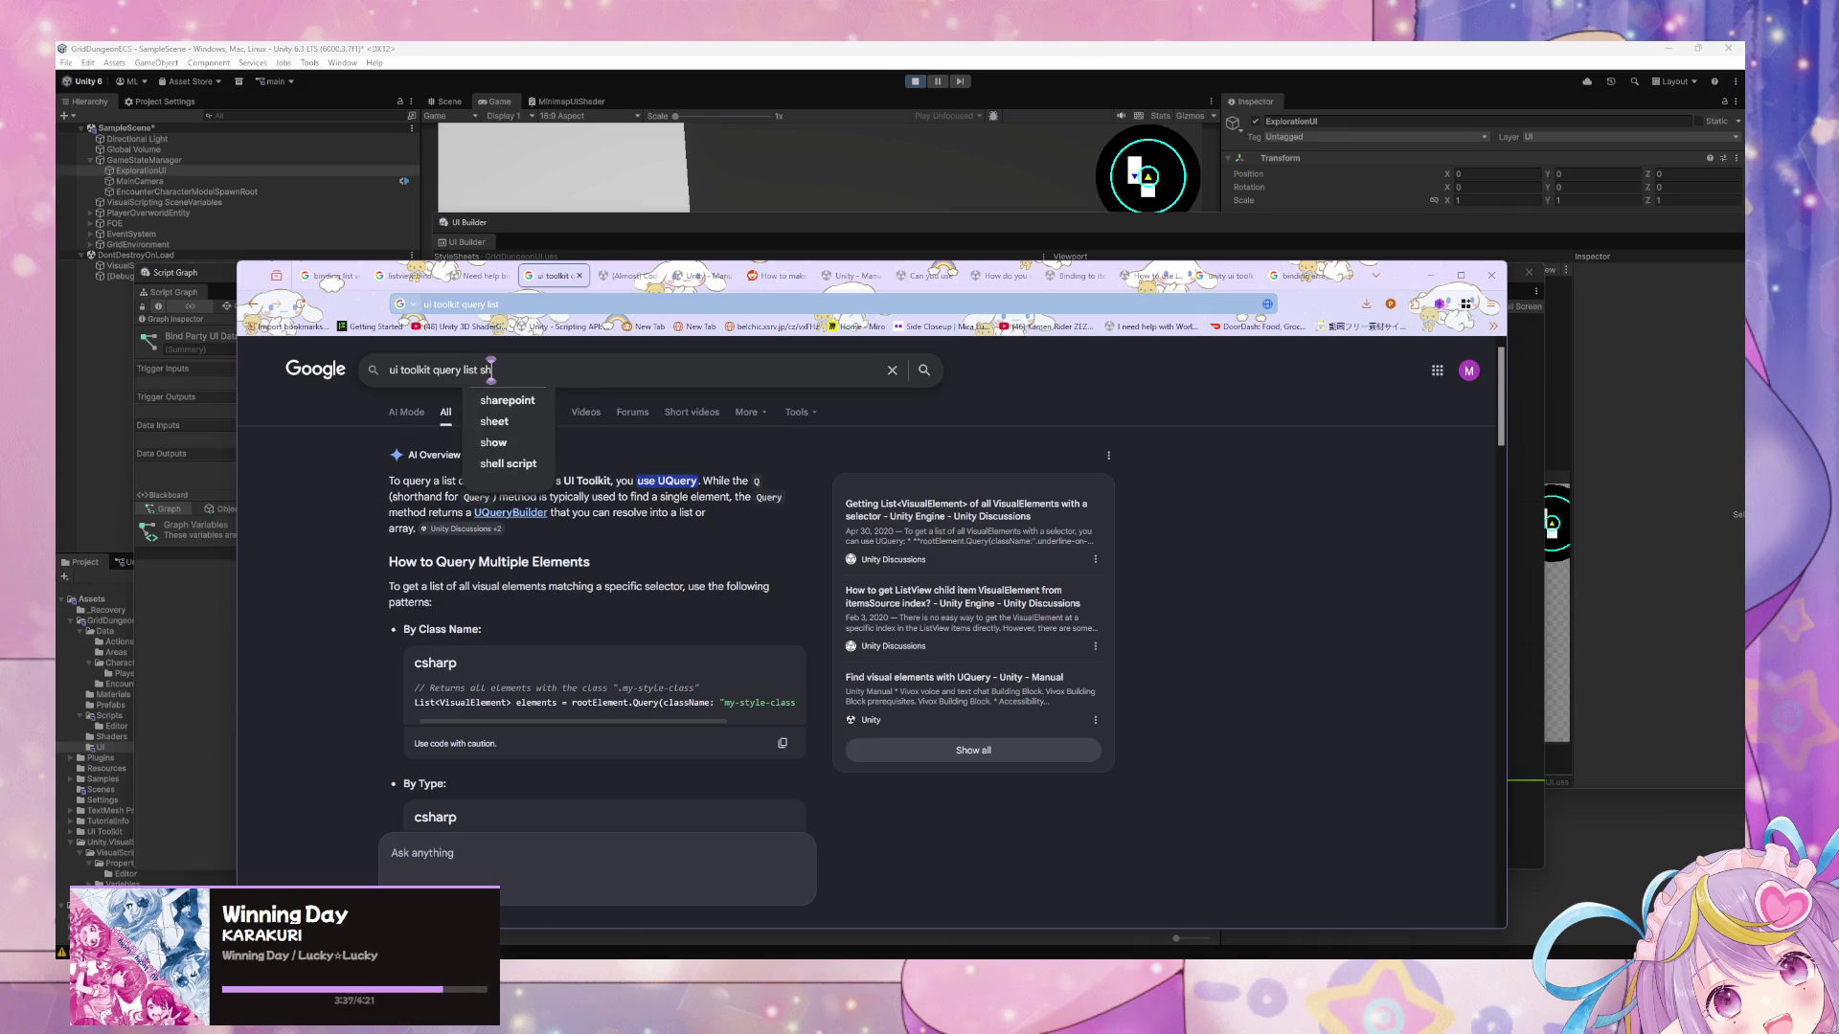
pyautogui.write('ort')
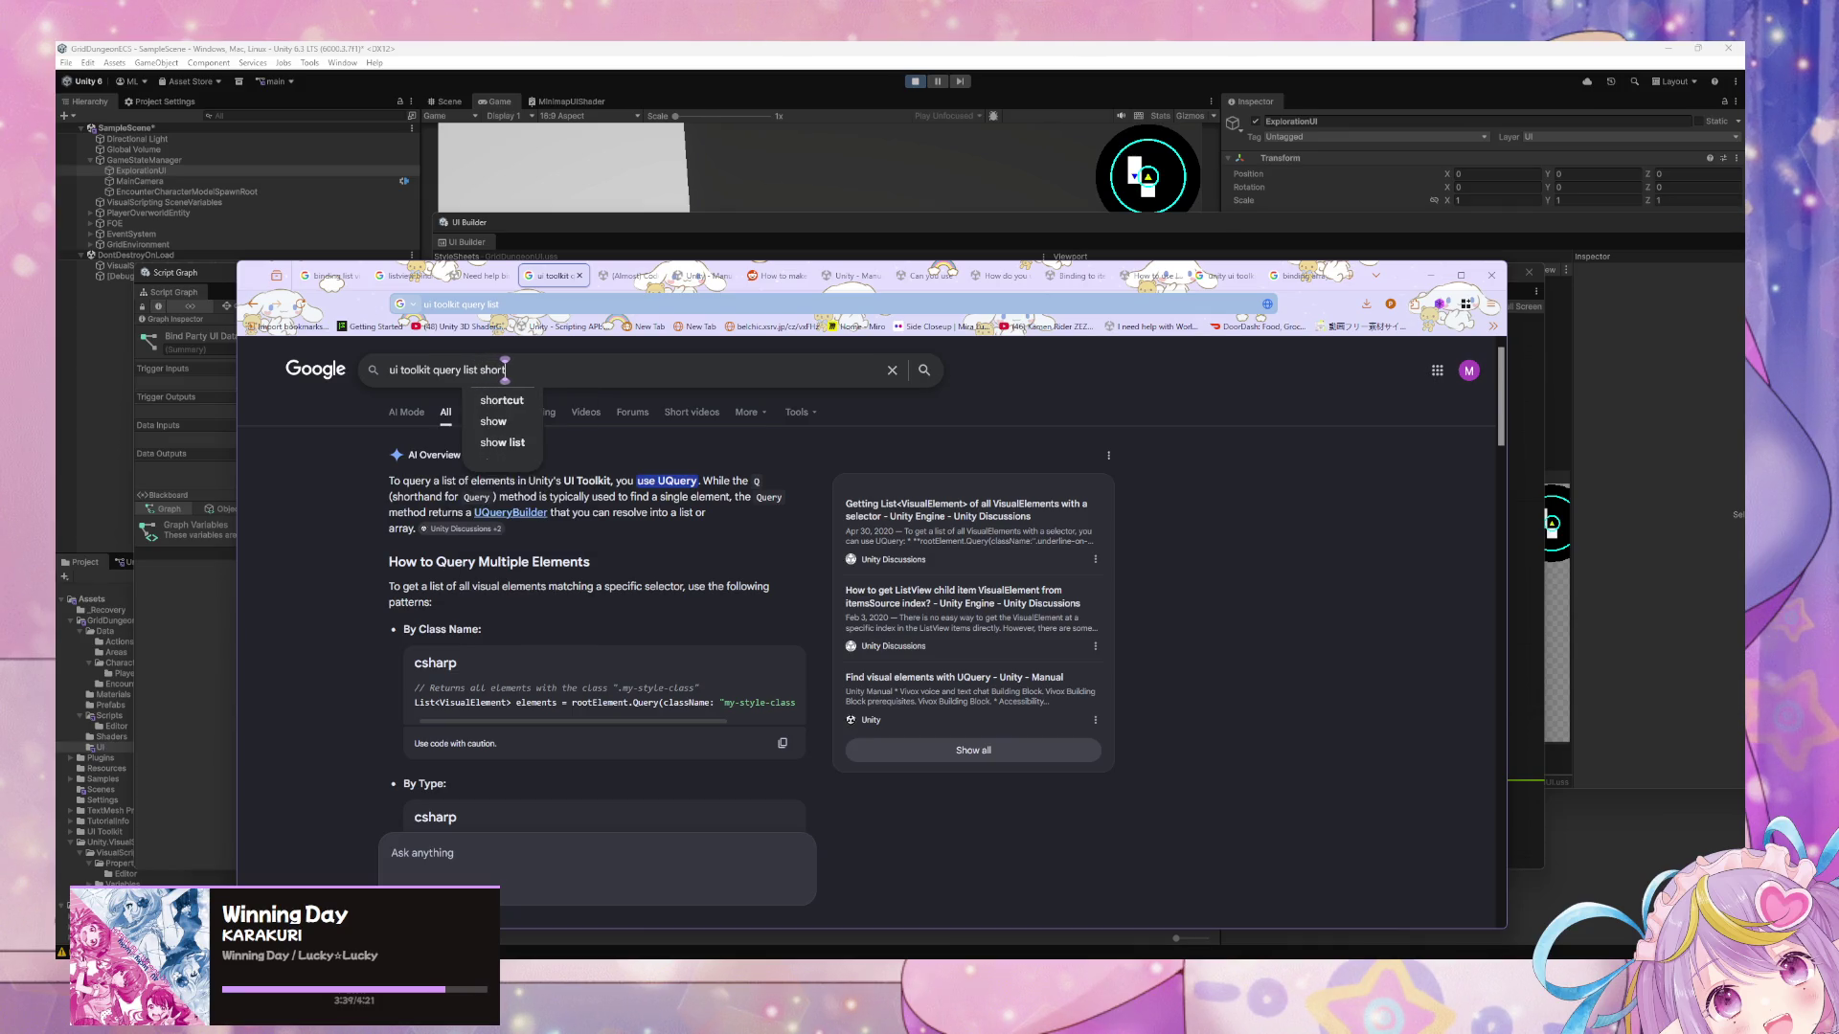
pyautogui.write('hand')
pyautogui.press('Return')
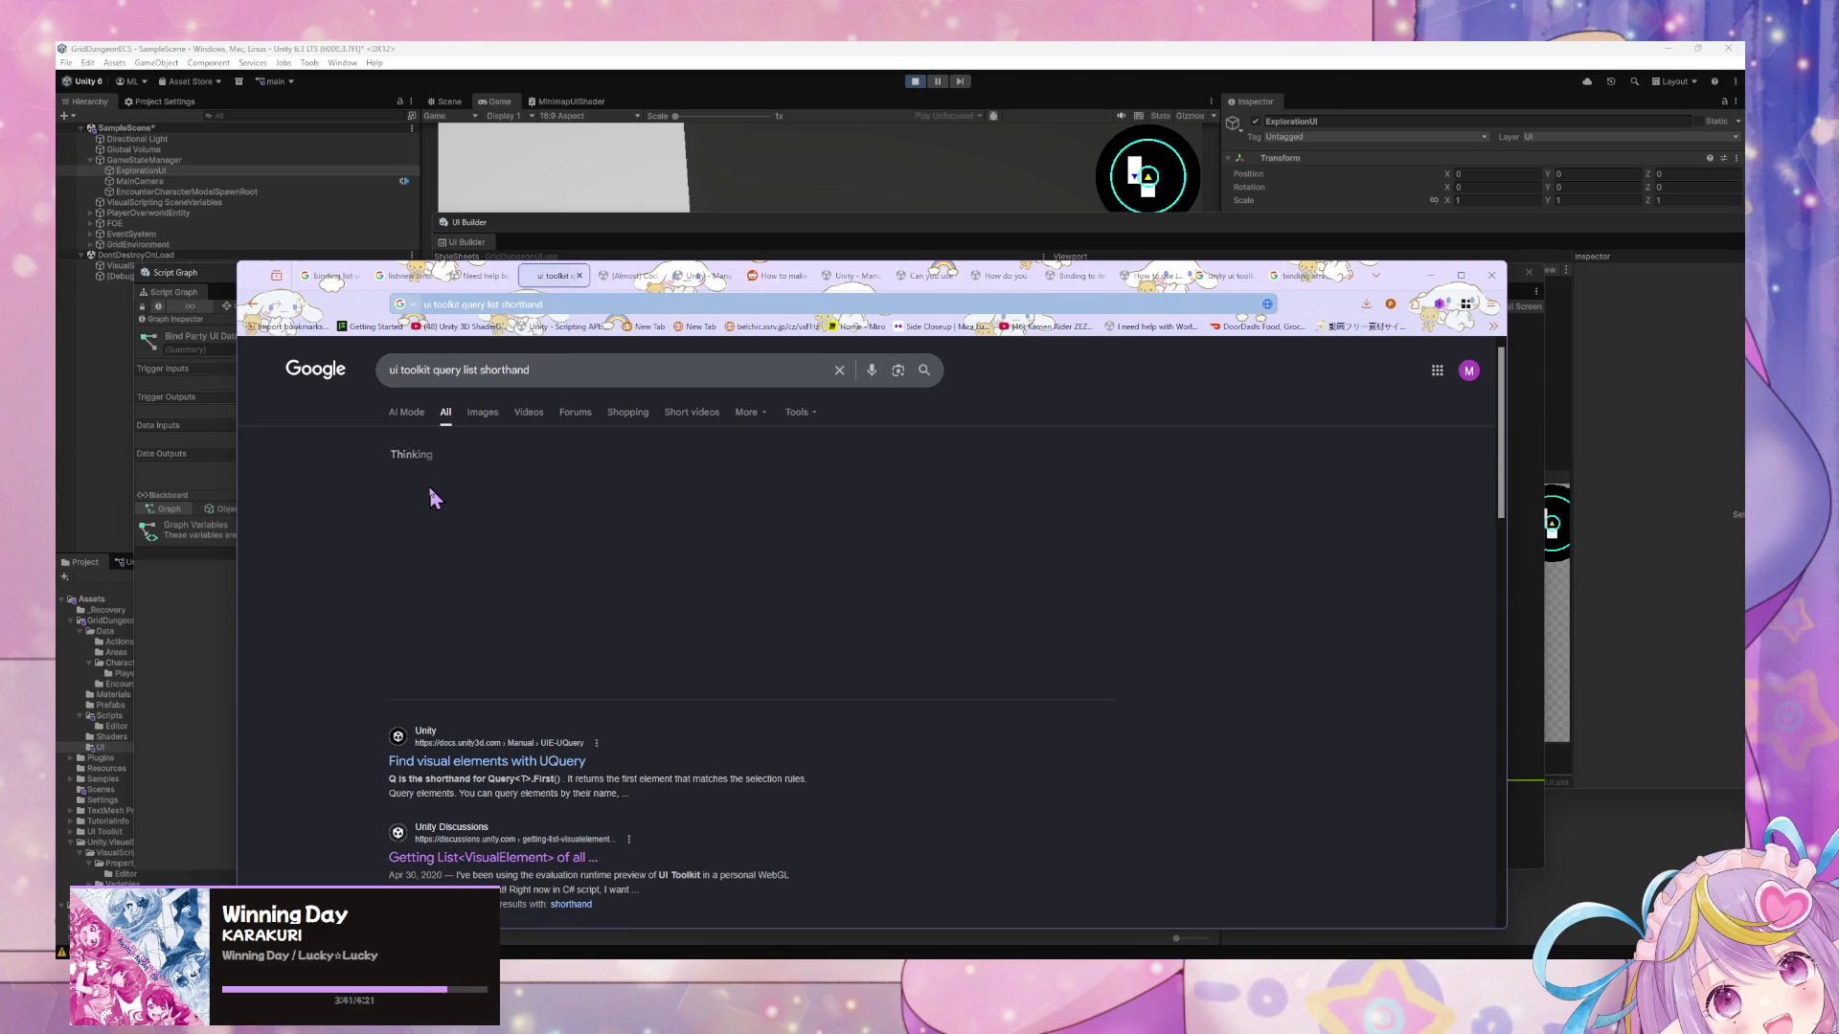
pyautogui.click(588, 675)
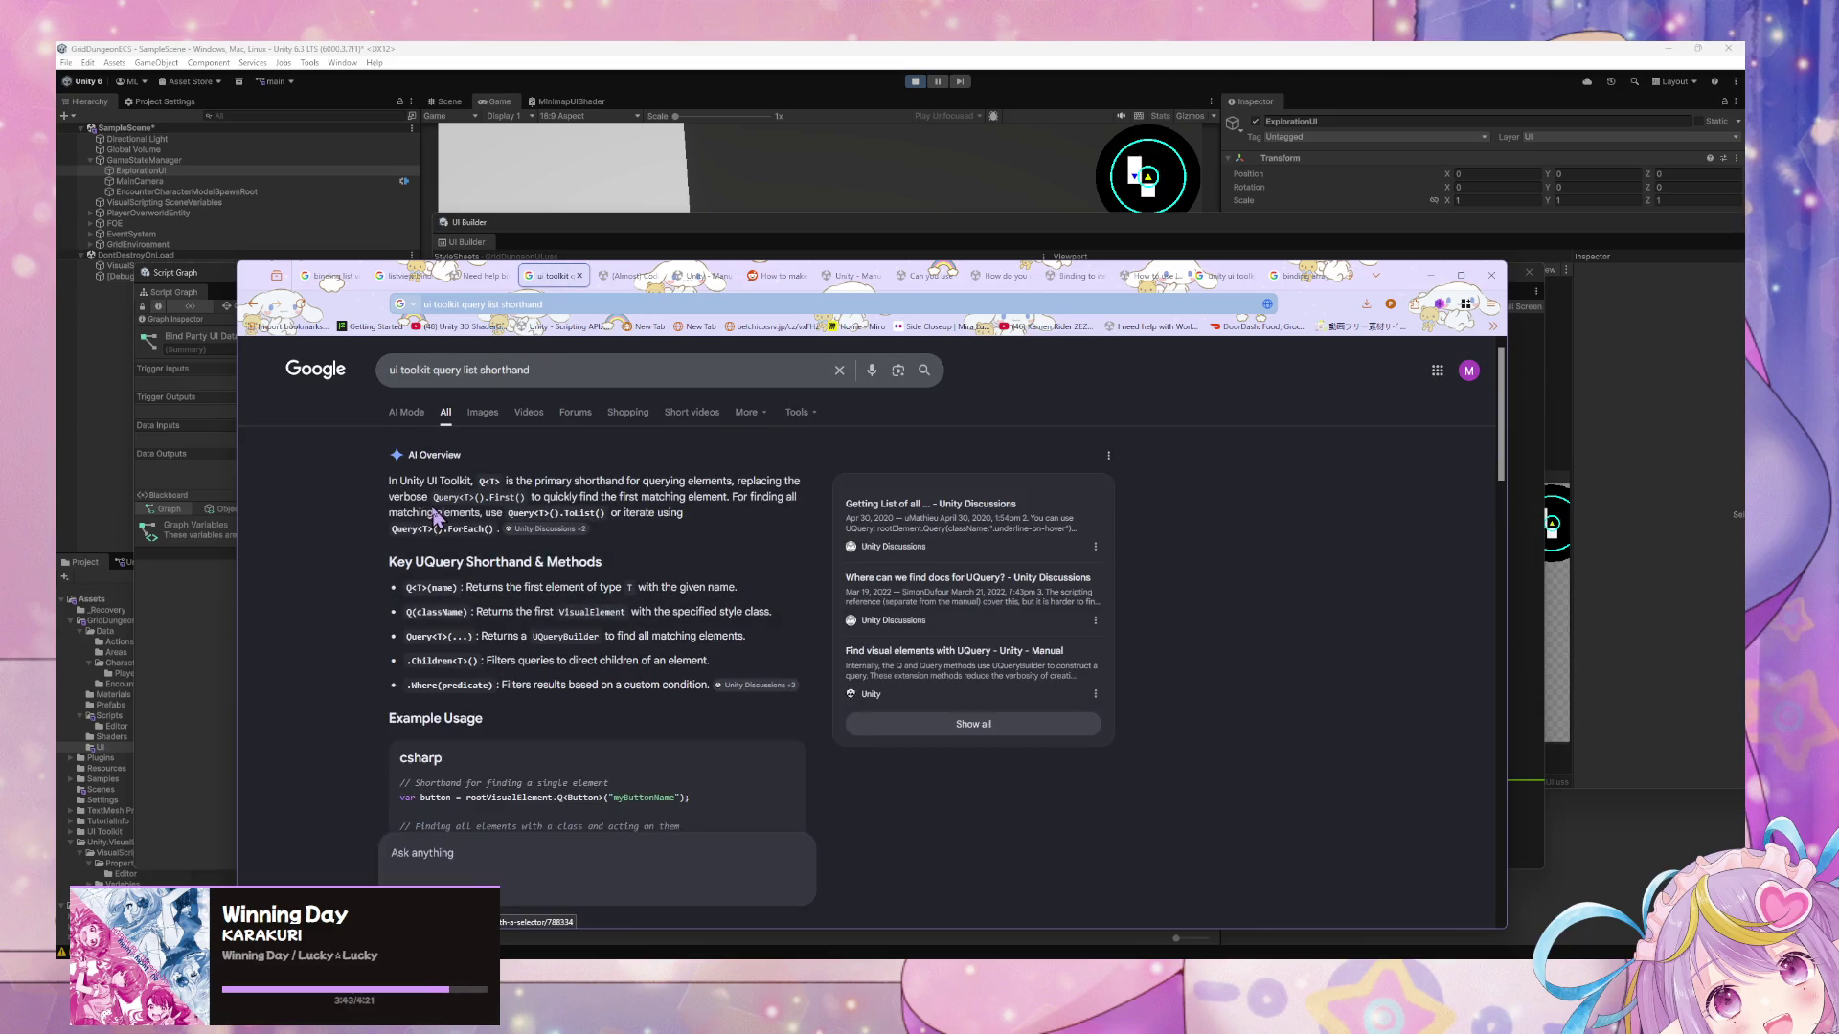
pyautogui.scroll(-2, 319, 484)
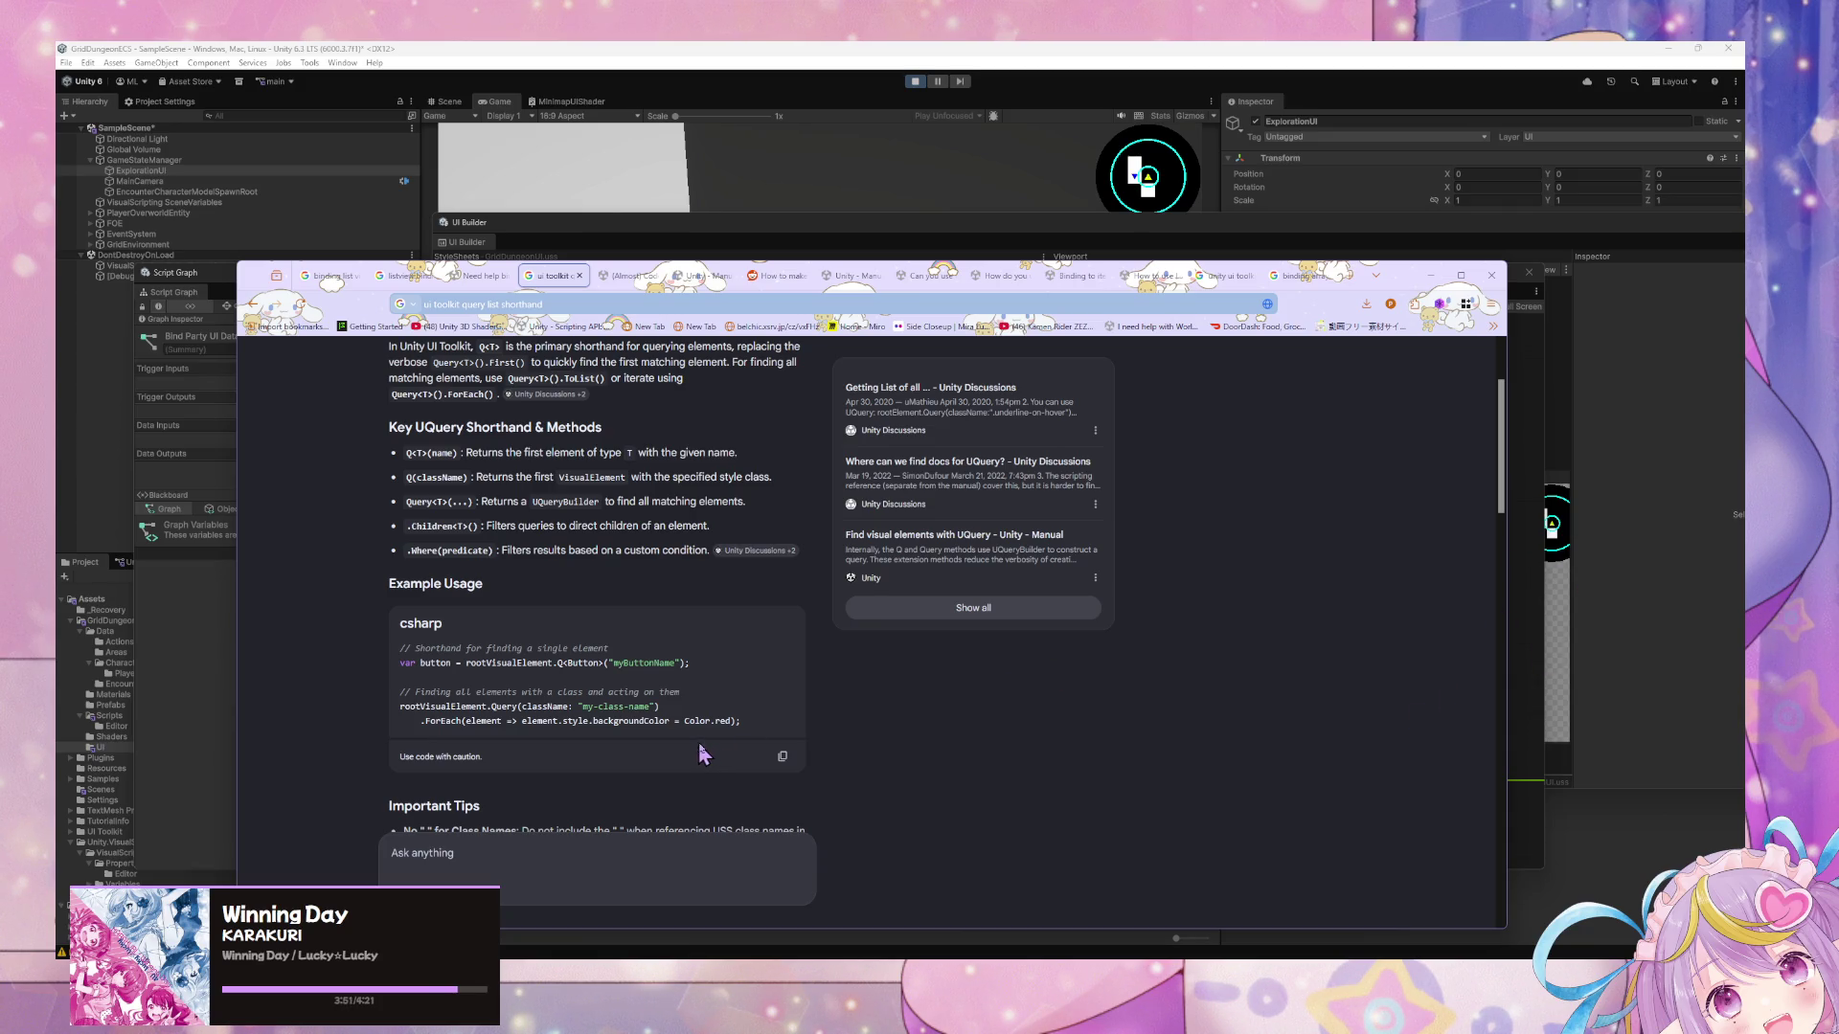
# Back in the Script Graph, drag from the unbind Get Root Visual Element output to open node search.
pyautogui.click(1544, 486)
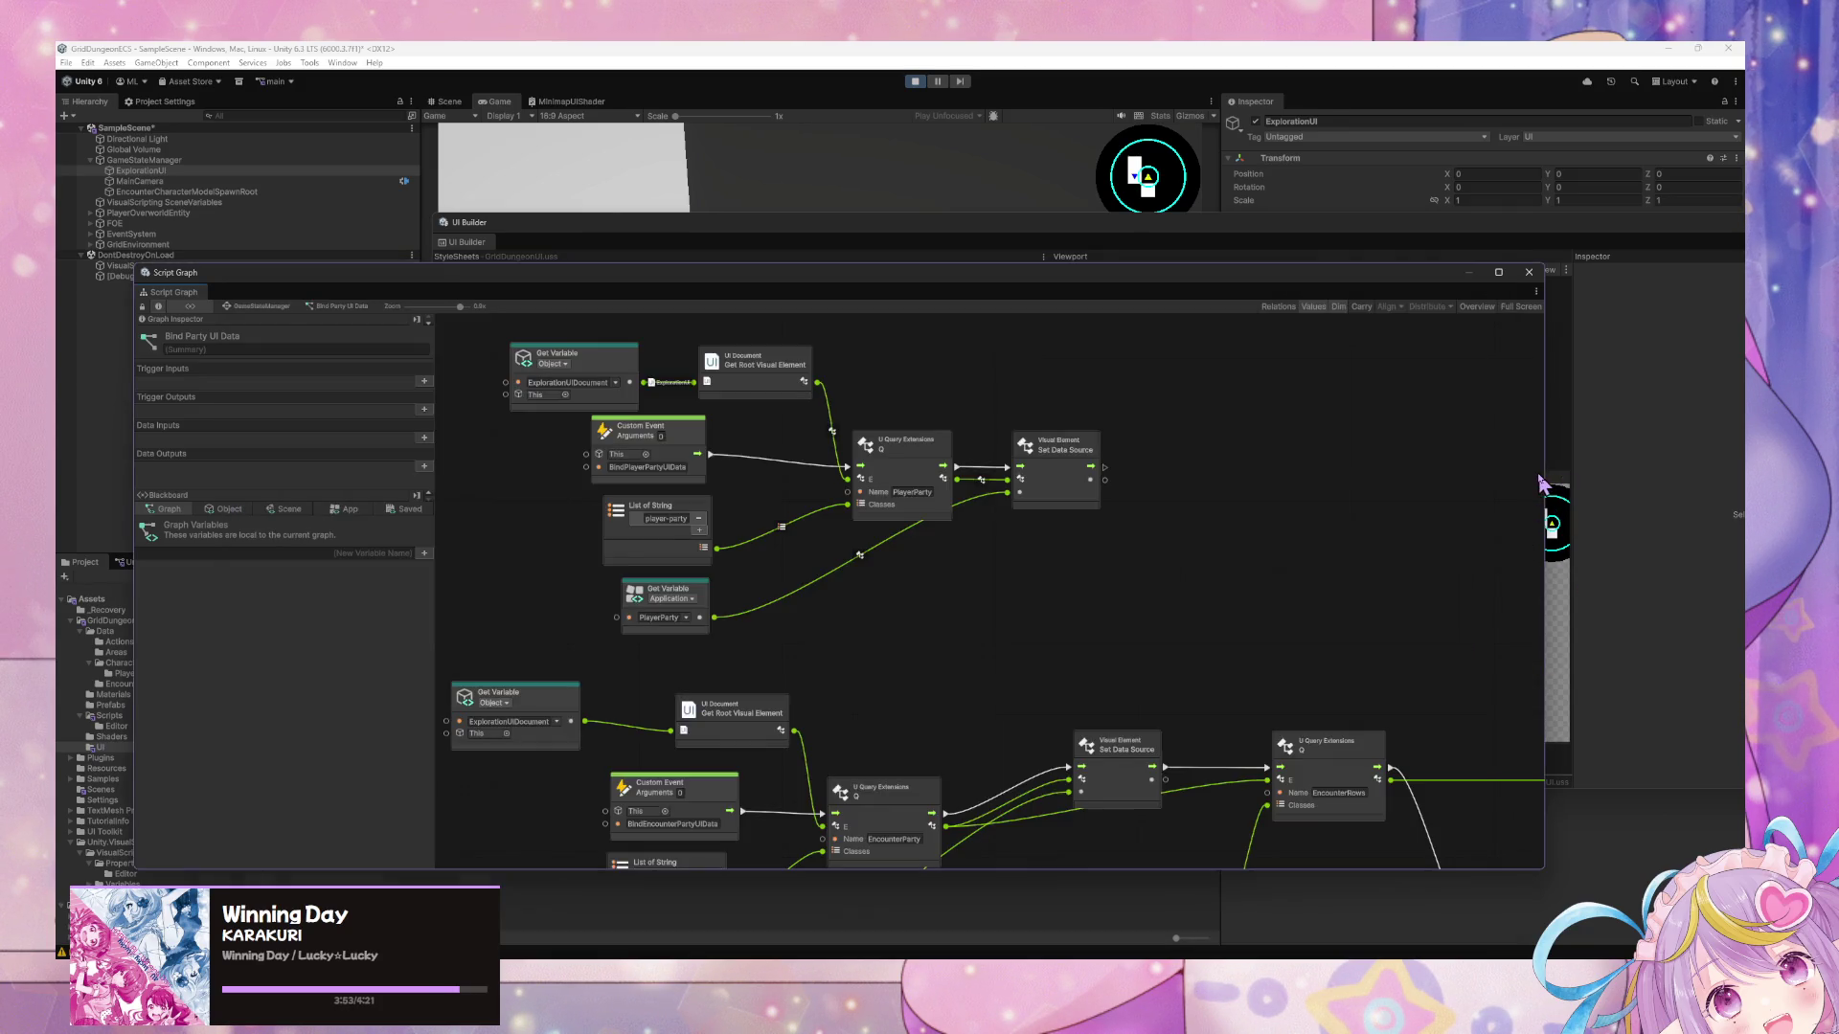
pyautogui.scroll(2, 819, 510)
pyautogui.scroll(-1, 825, 823)
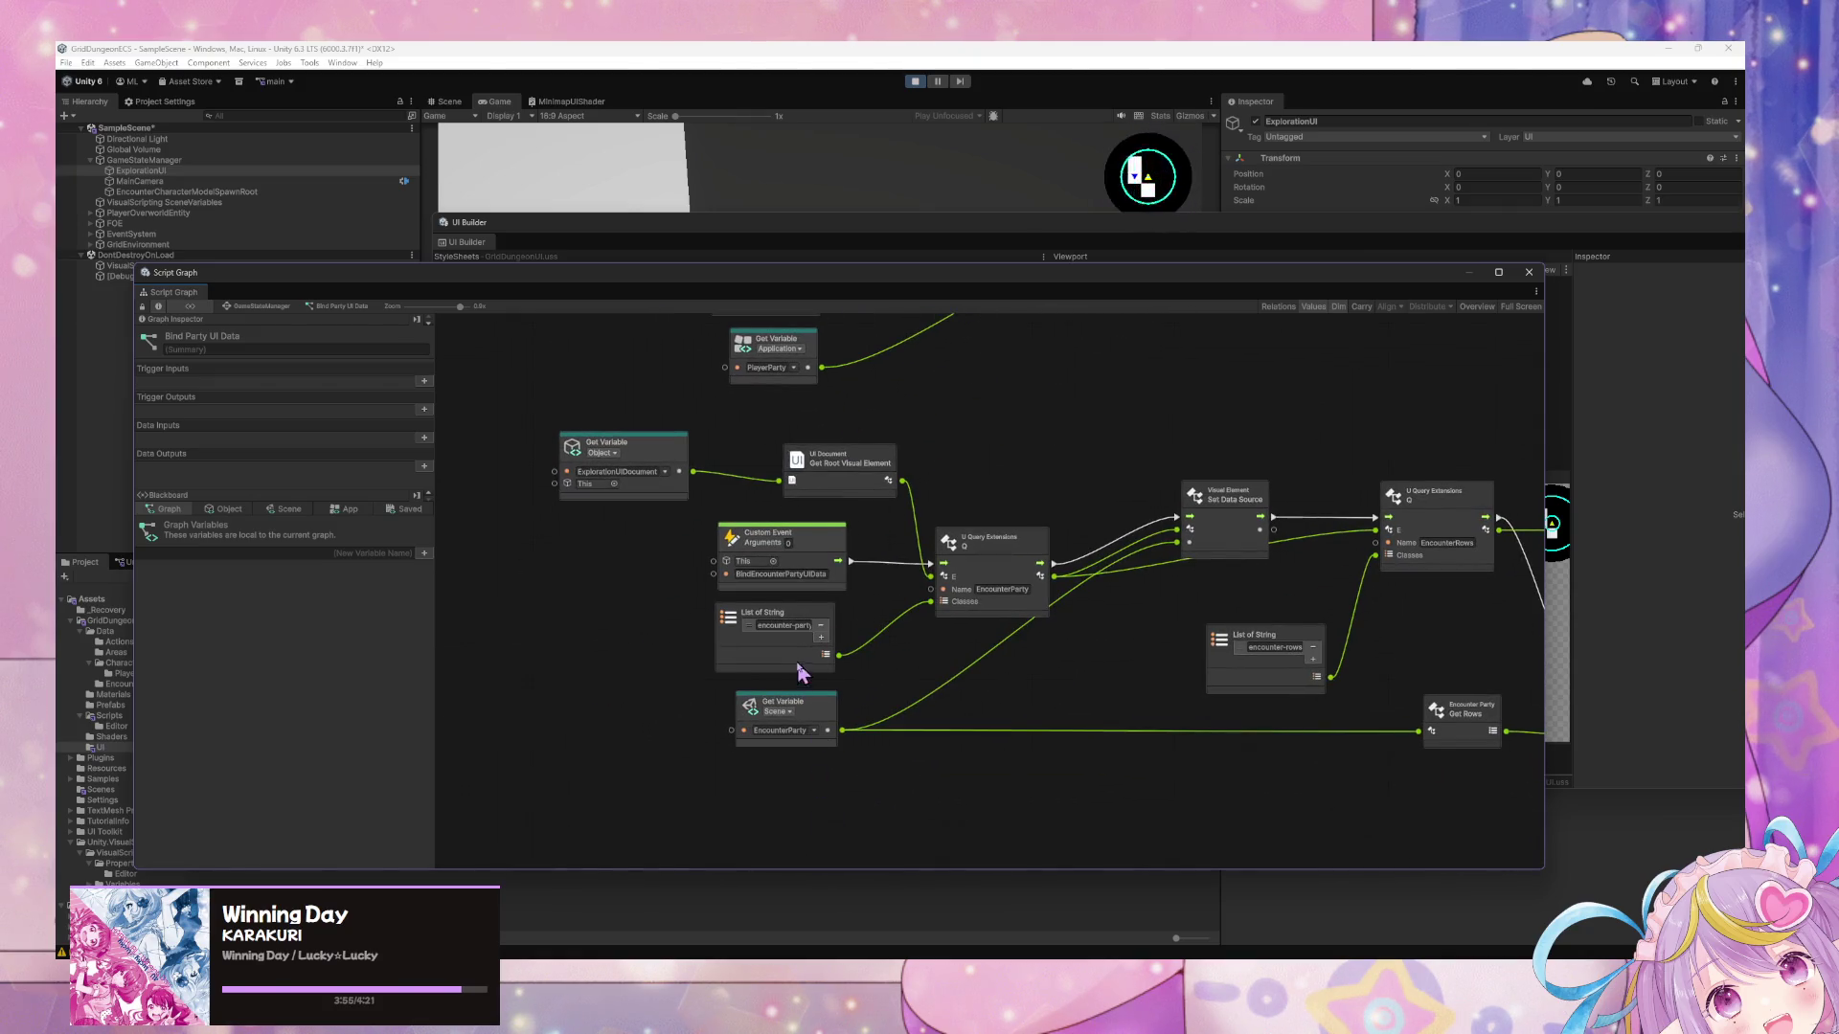
pyautogui.scroll(2, 874, 651)
pyautogui.scroll(-6, 873, 697)
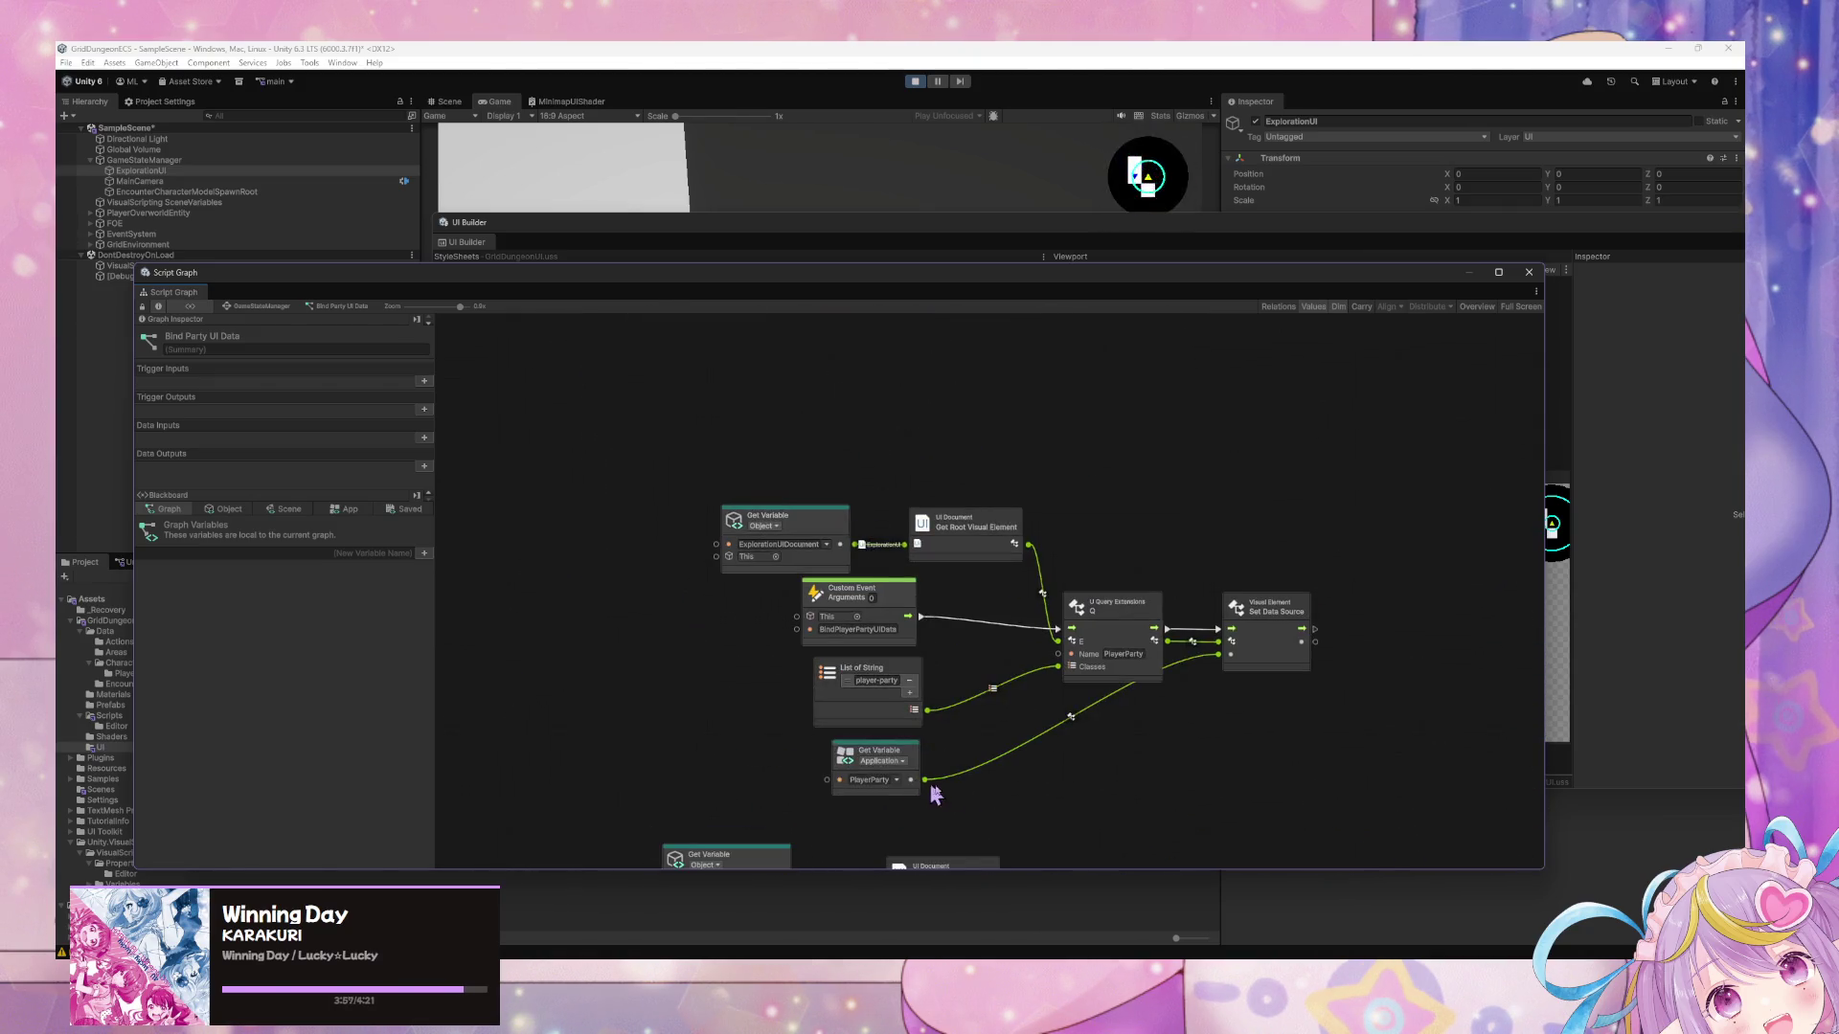
pyautogui.scroll(-2, 879, 603)
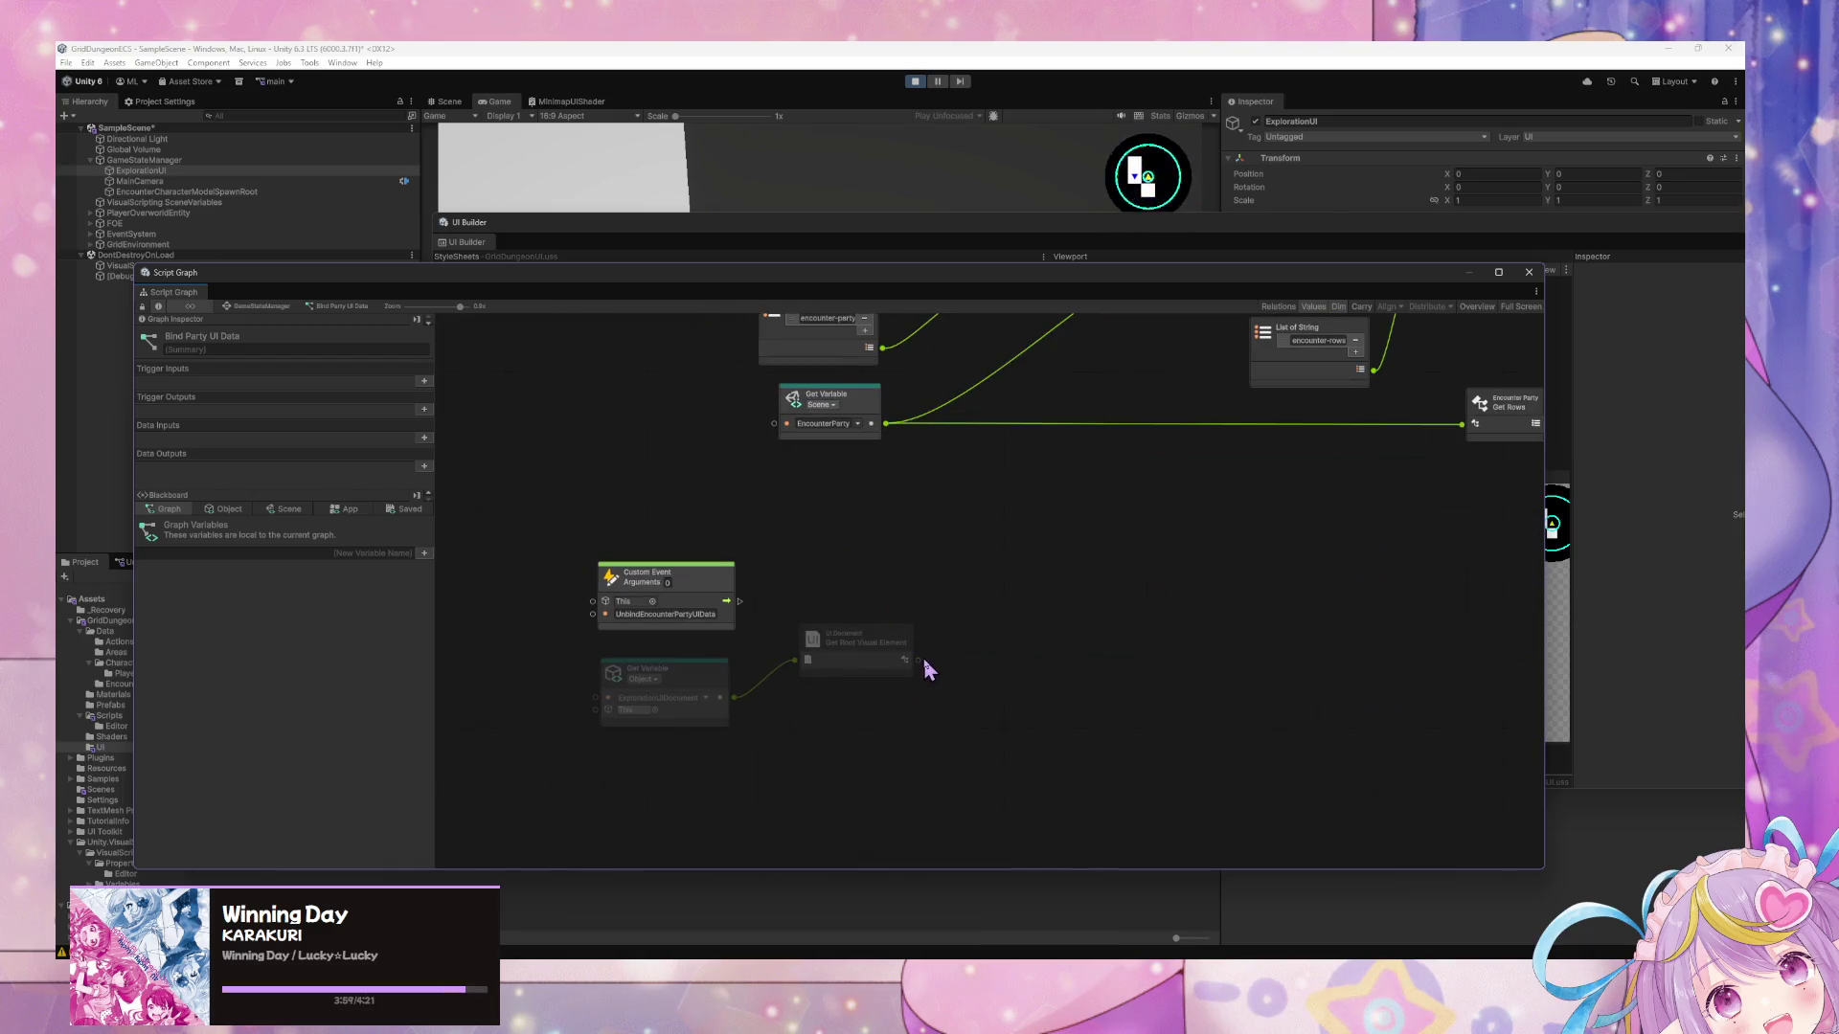
pyautogui.moveTo(917, 660); pyautogui.dragTo(960, 659)
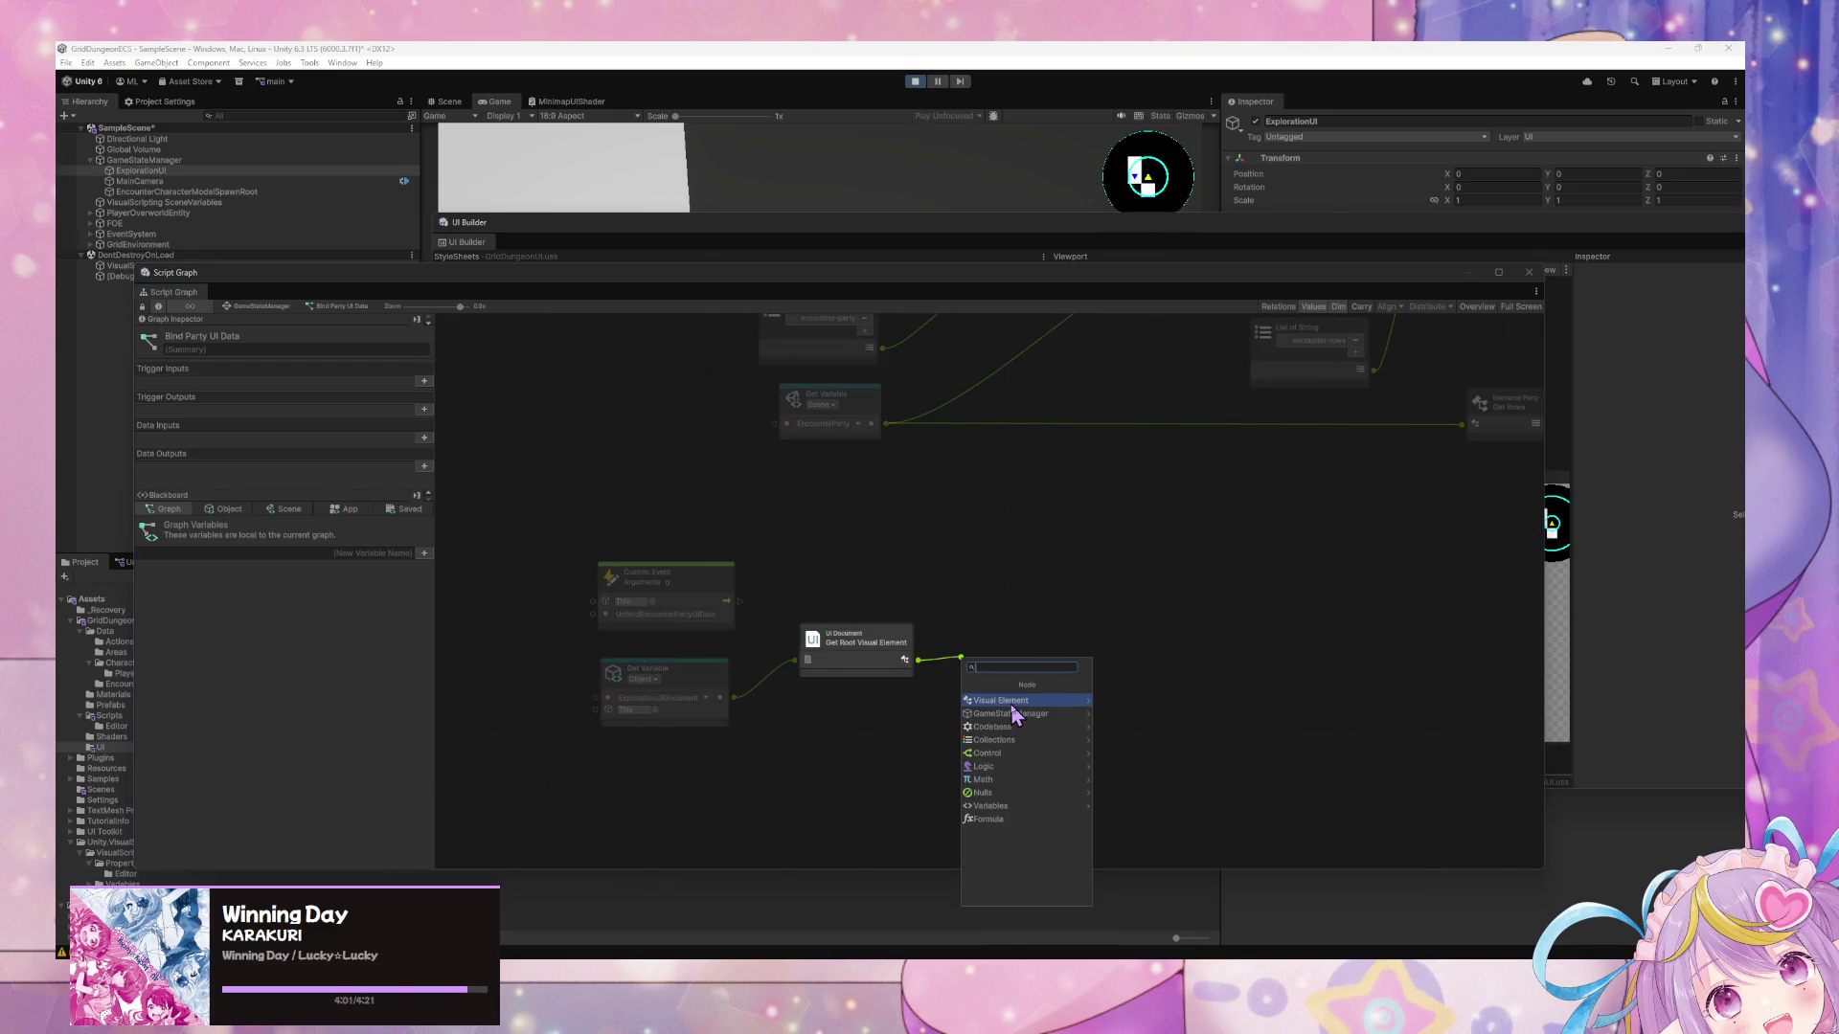
# Add a Visual Element Query (Name, Class Name) node fed by Get Root Visual Element, discarding a follow-up connection.
pyautogui.press('Return')
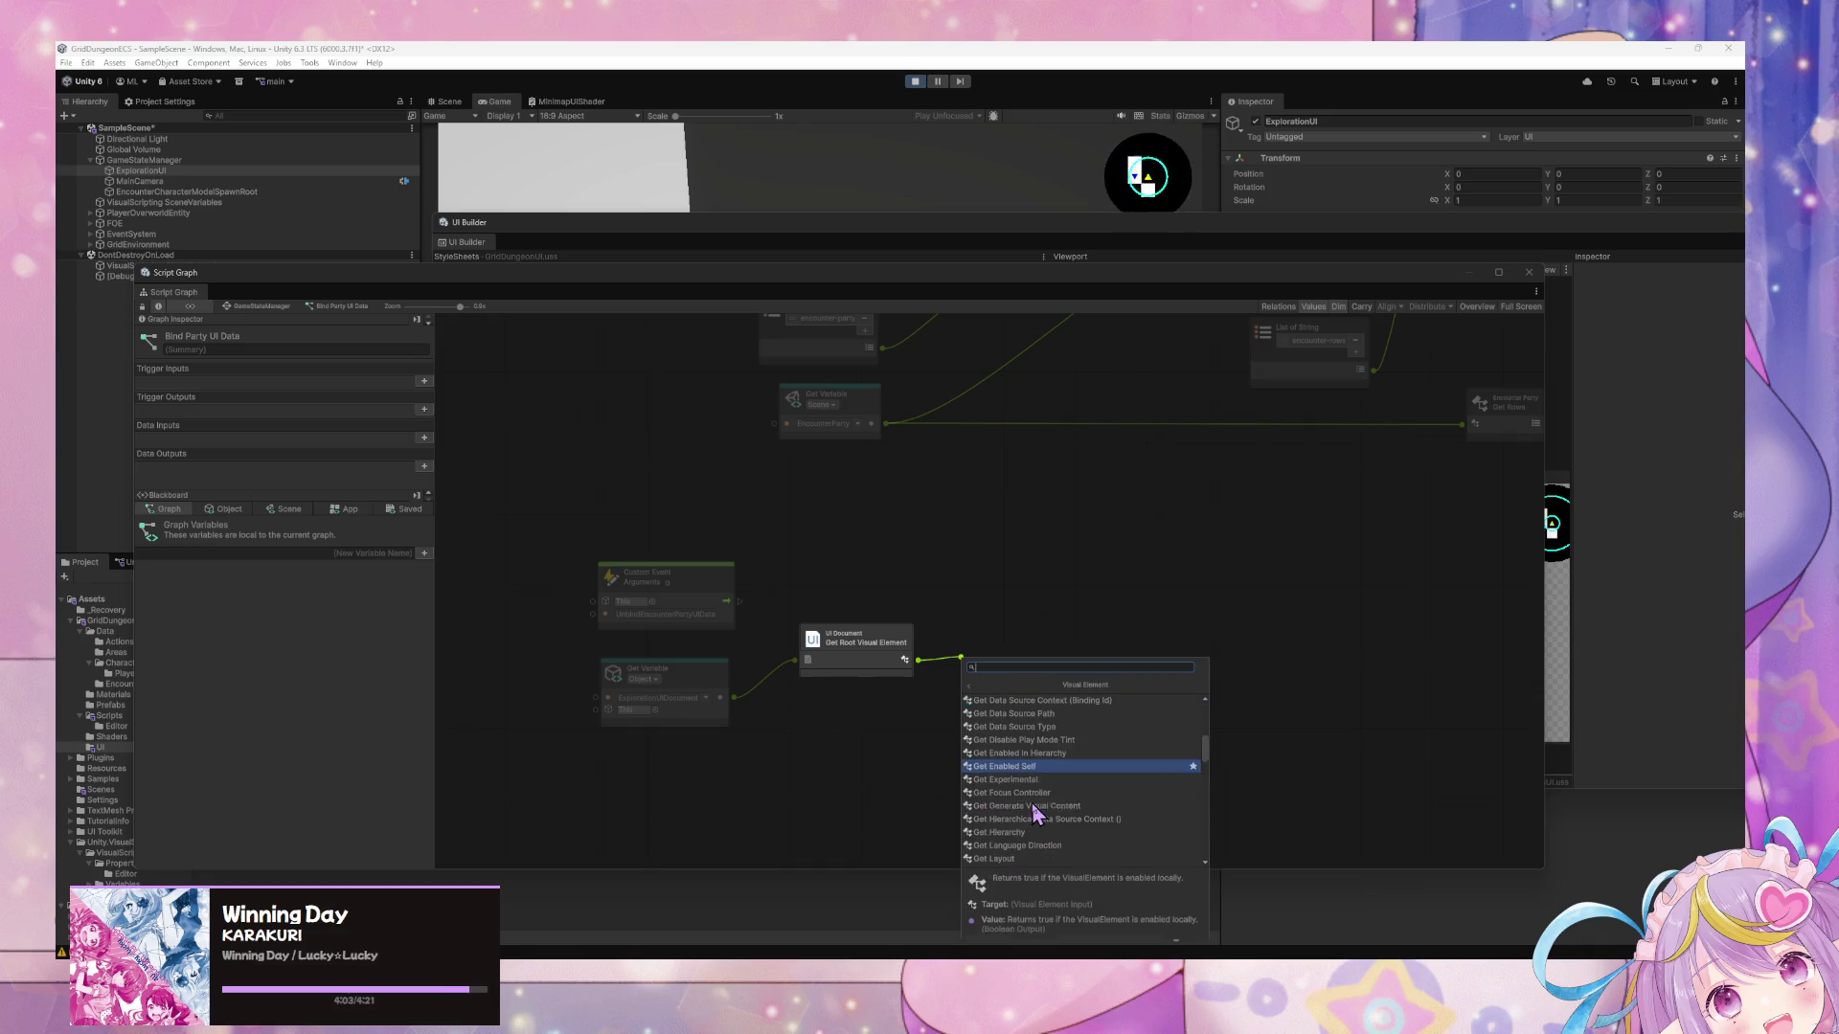
pyautogui.scroll(-10, 1044, 795)
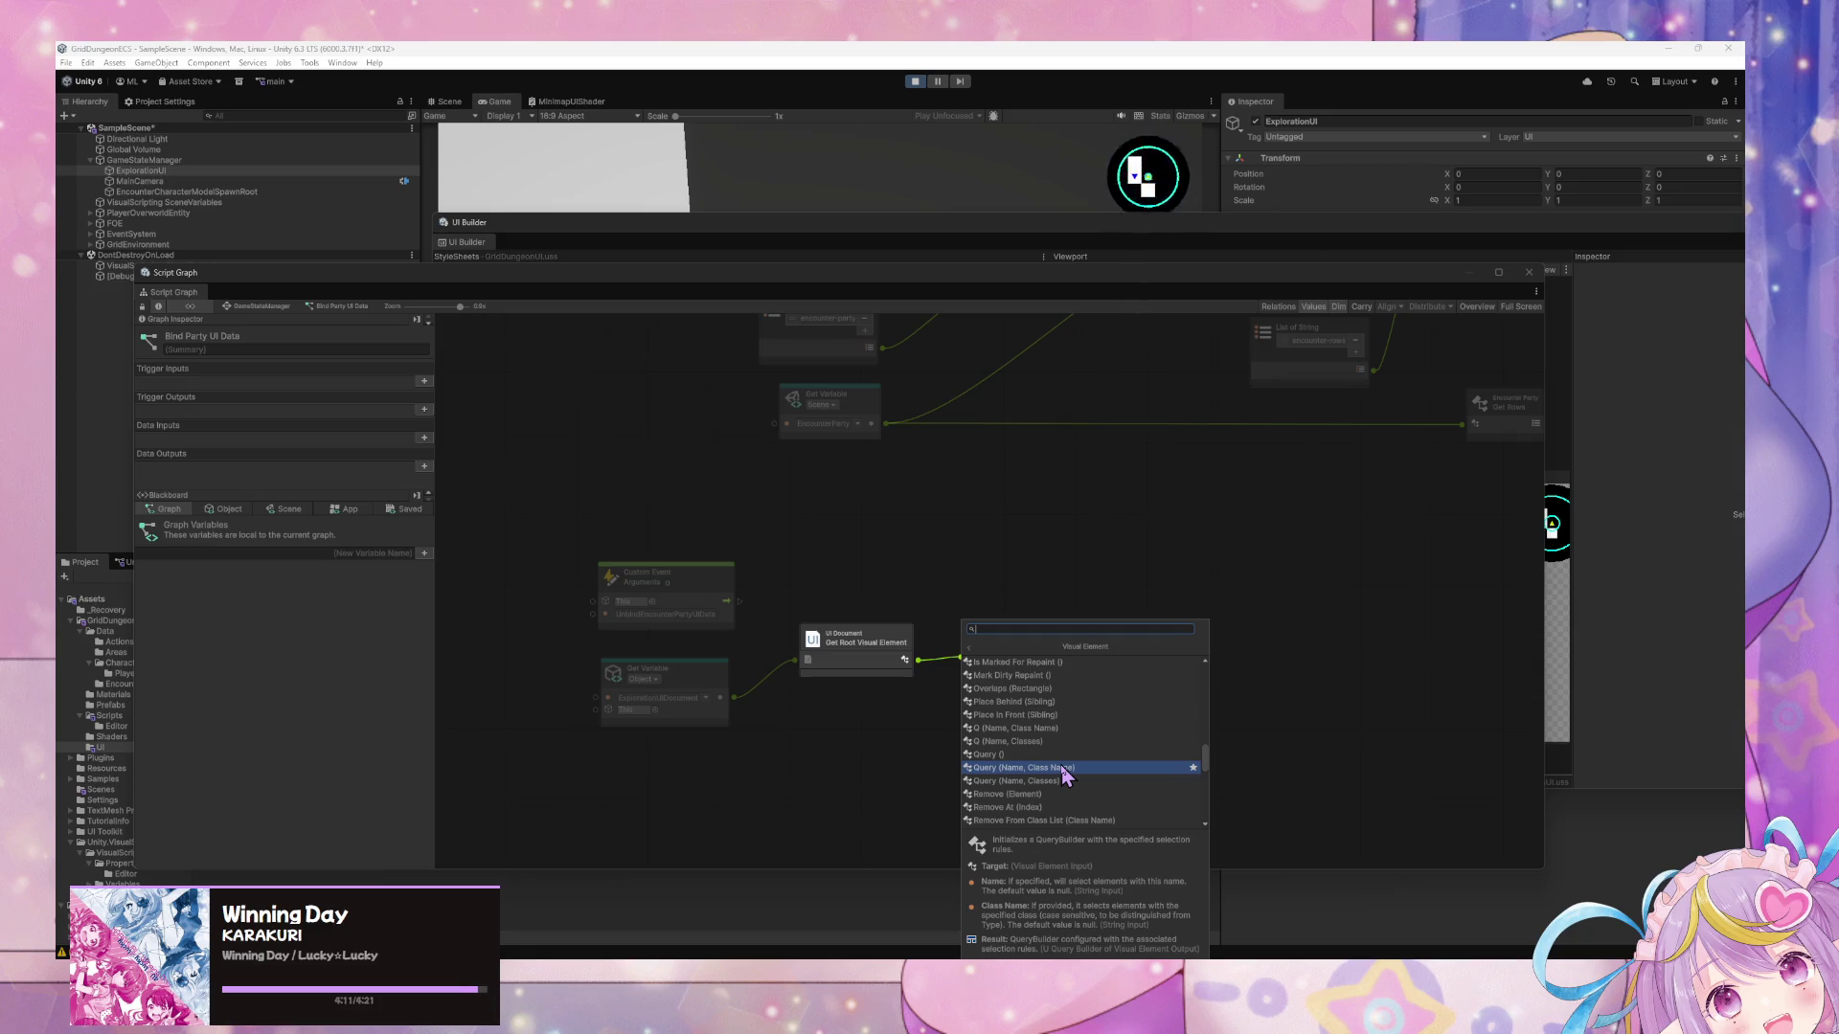
pyautogui.click(1065, 769)
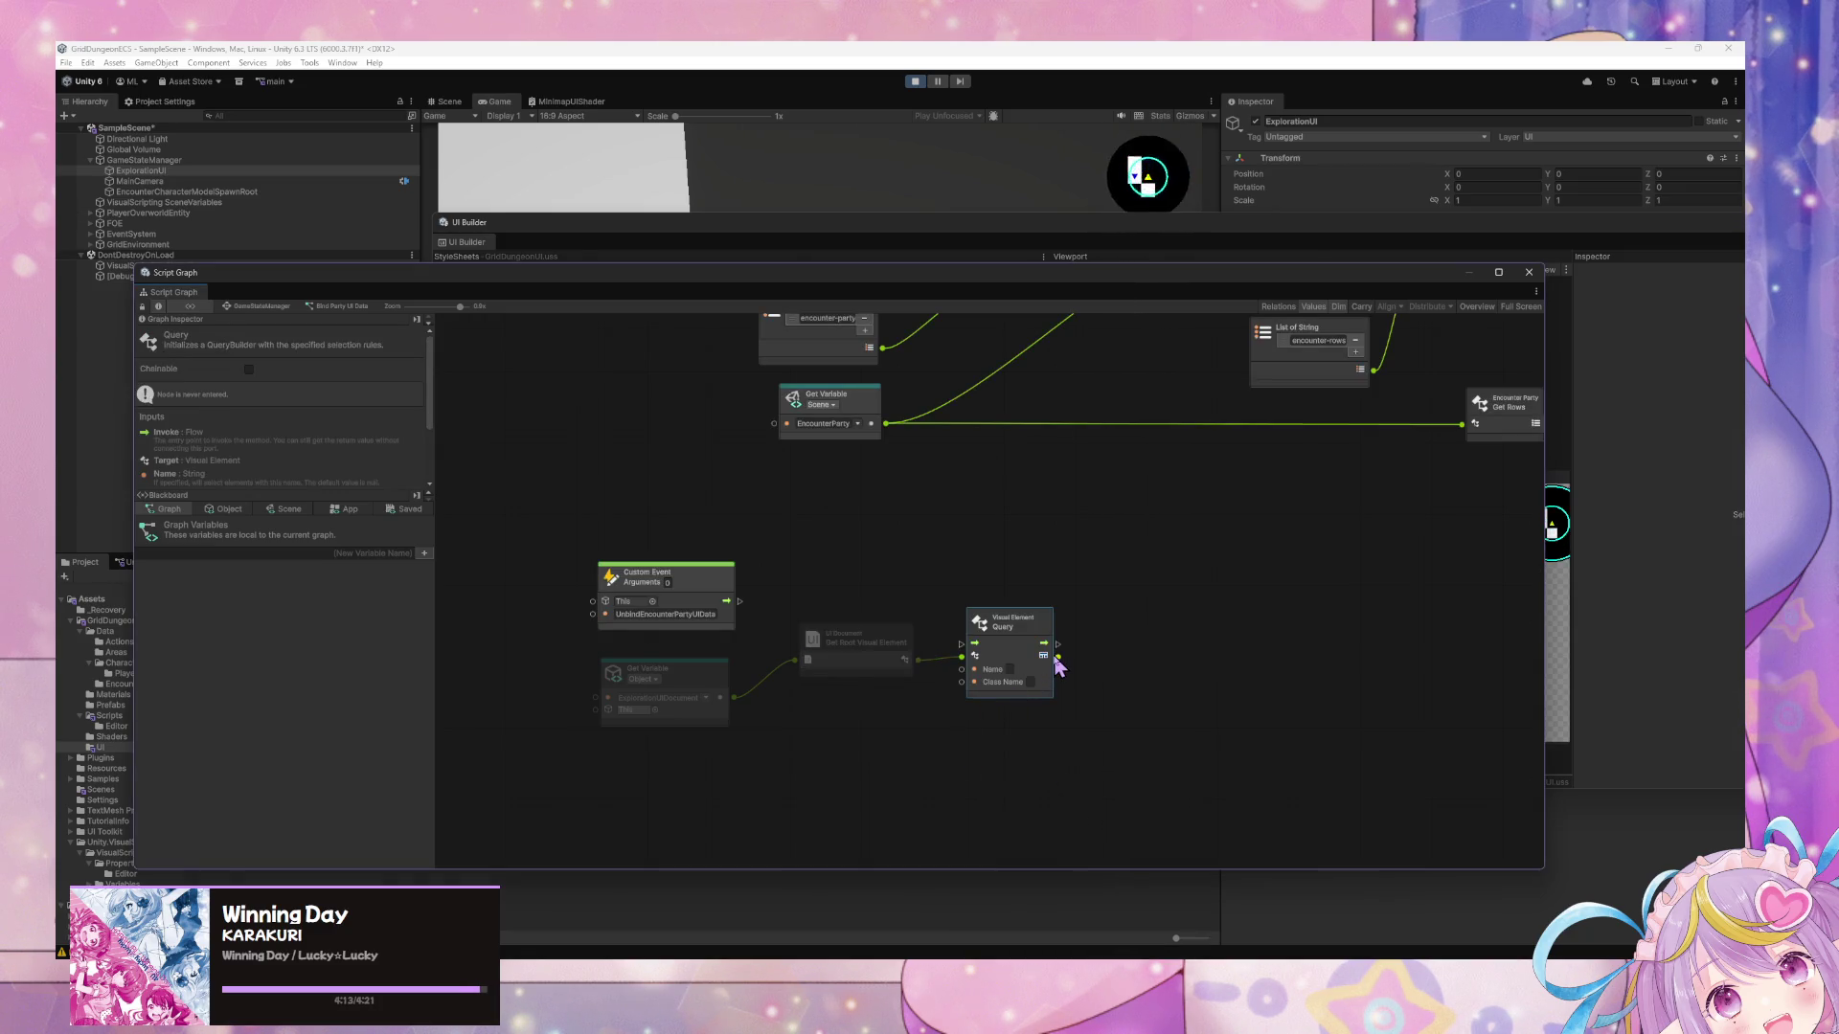
pyautogui.moveTo(1058, 657); pyautogui.dragTo(1106, 675)
pyautogui.press('Escape')
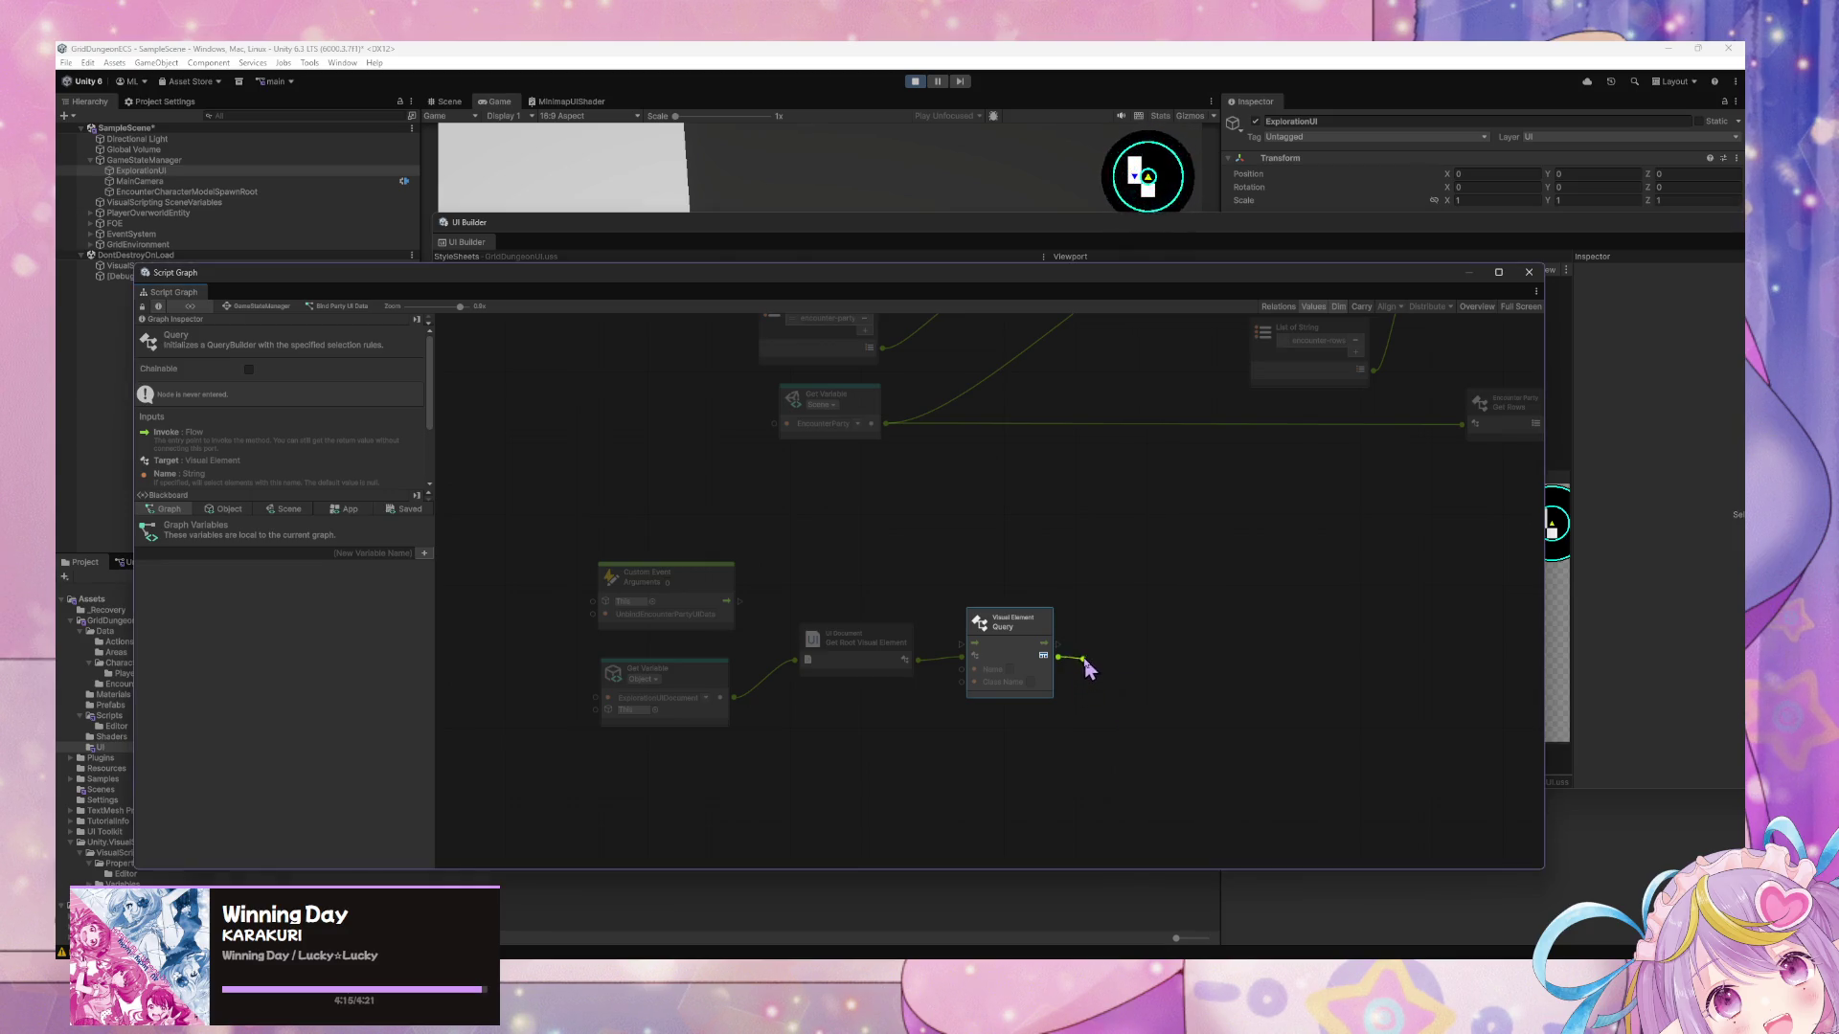
pyautogui.click(1087, 669)
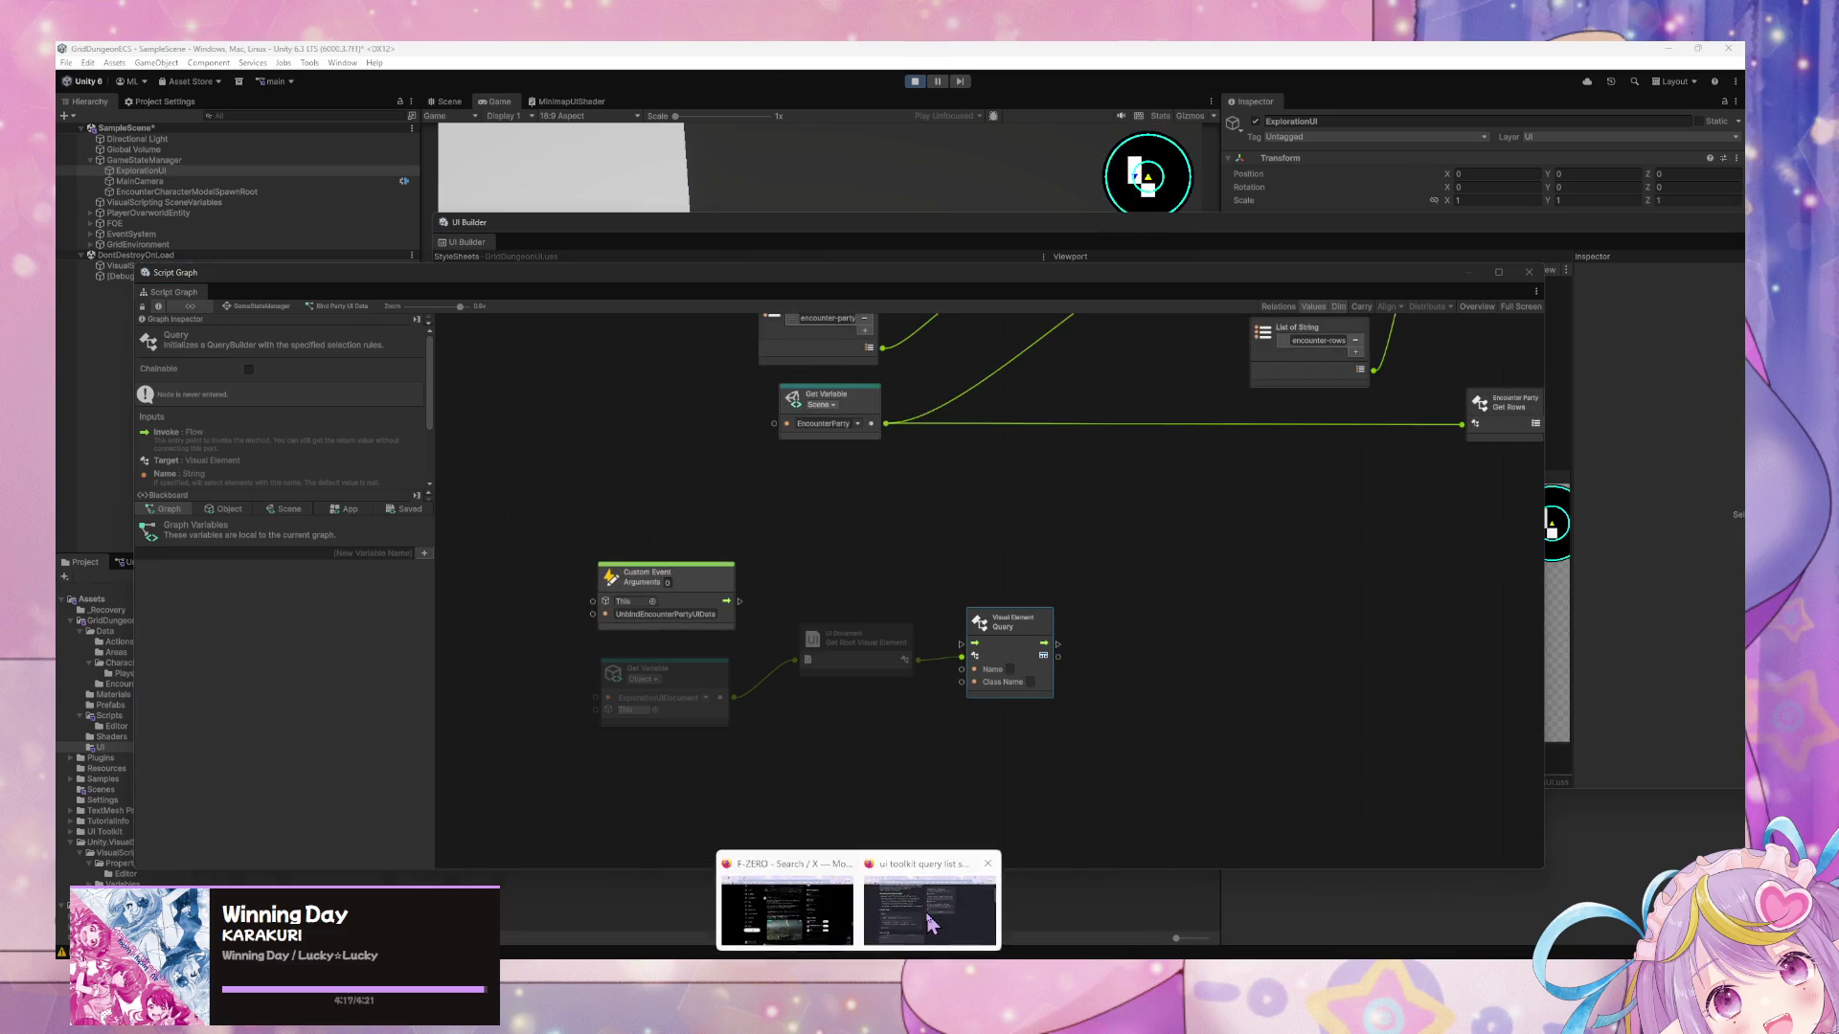
# Return to the 'ui toolkit query list shorthand' results and open Find visual elements with UQuery.
pyautogui.click(931, 922)
pyautogui.click(662, 304)
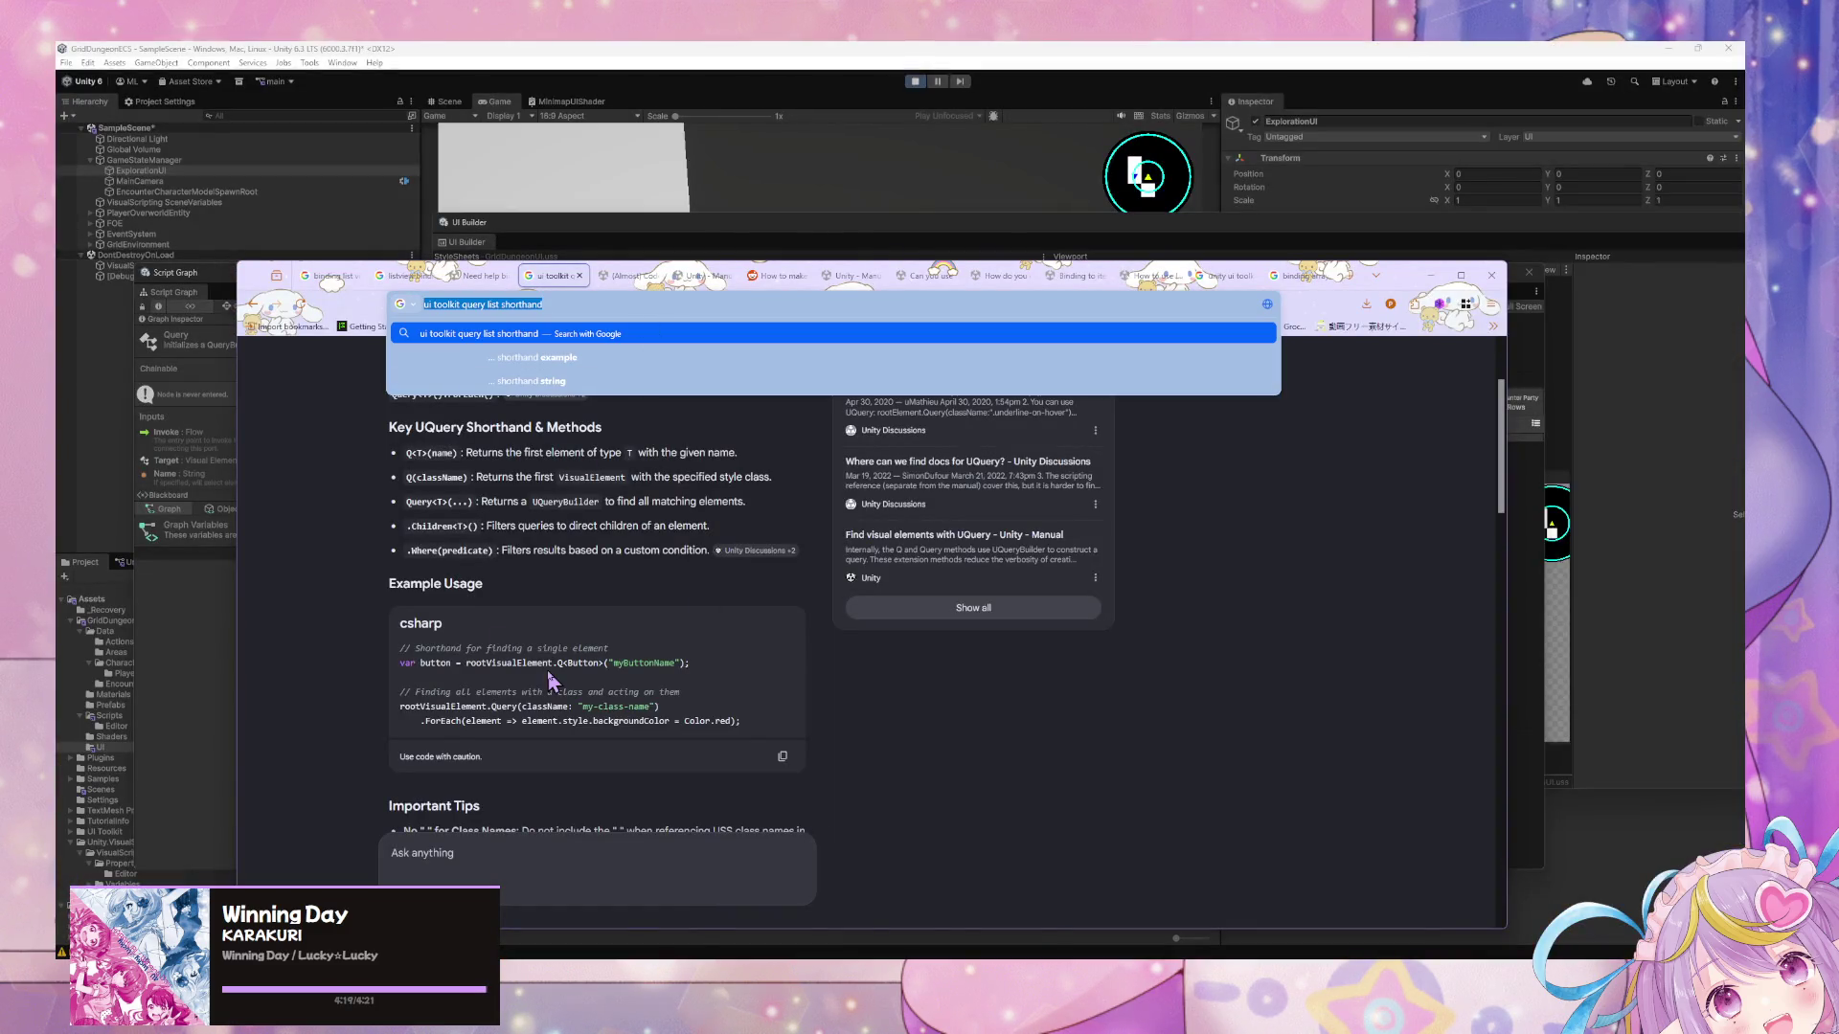
pyautogui.press('Escape')
pyautogui.scroll(-3, 539, 751)
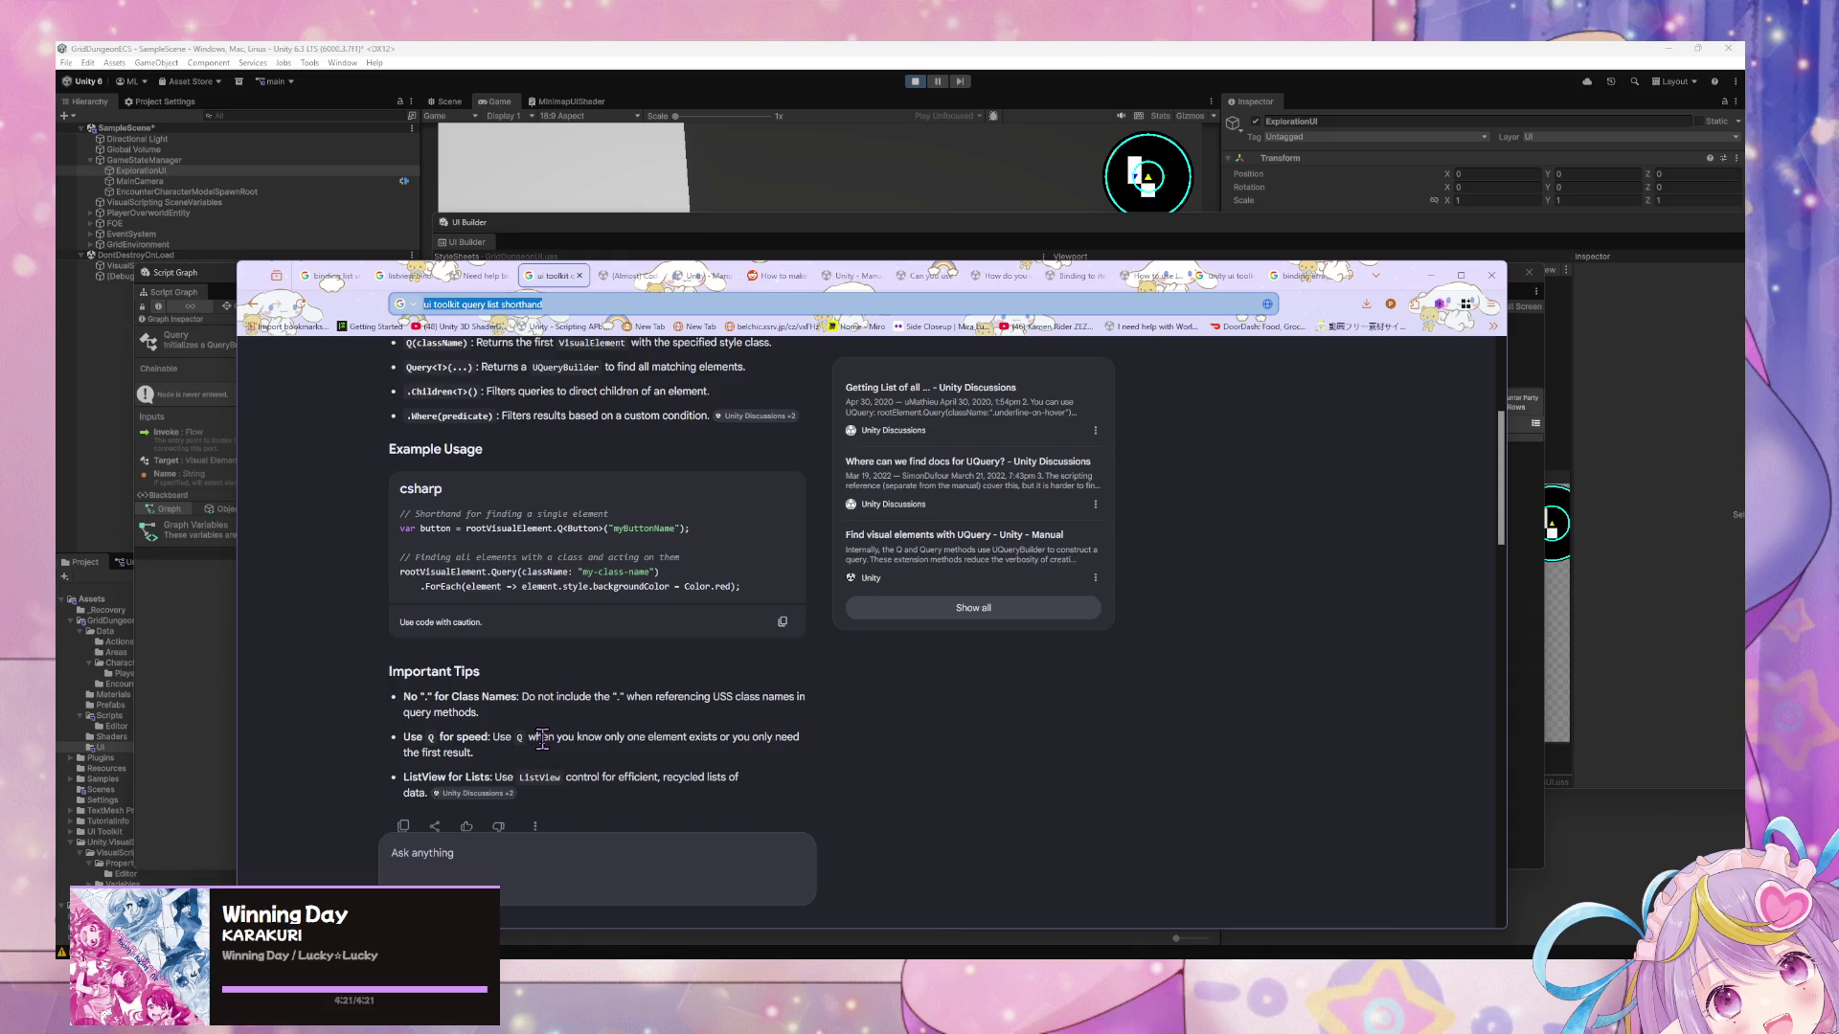
pyautogui.scroll(6, 542, 737)
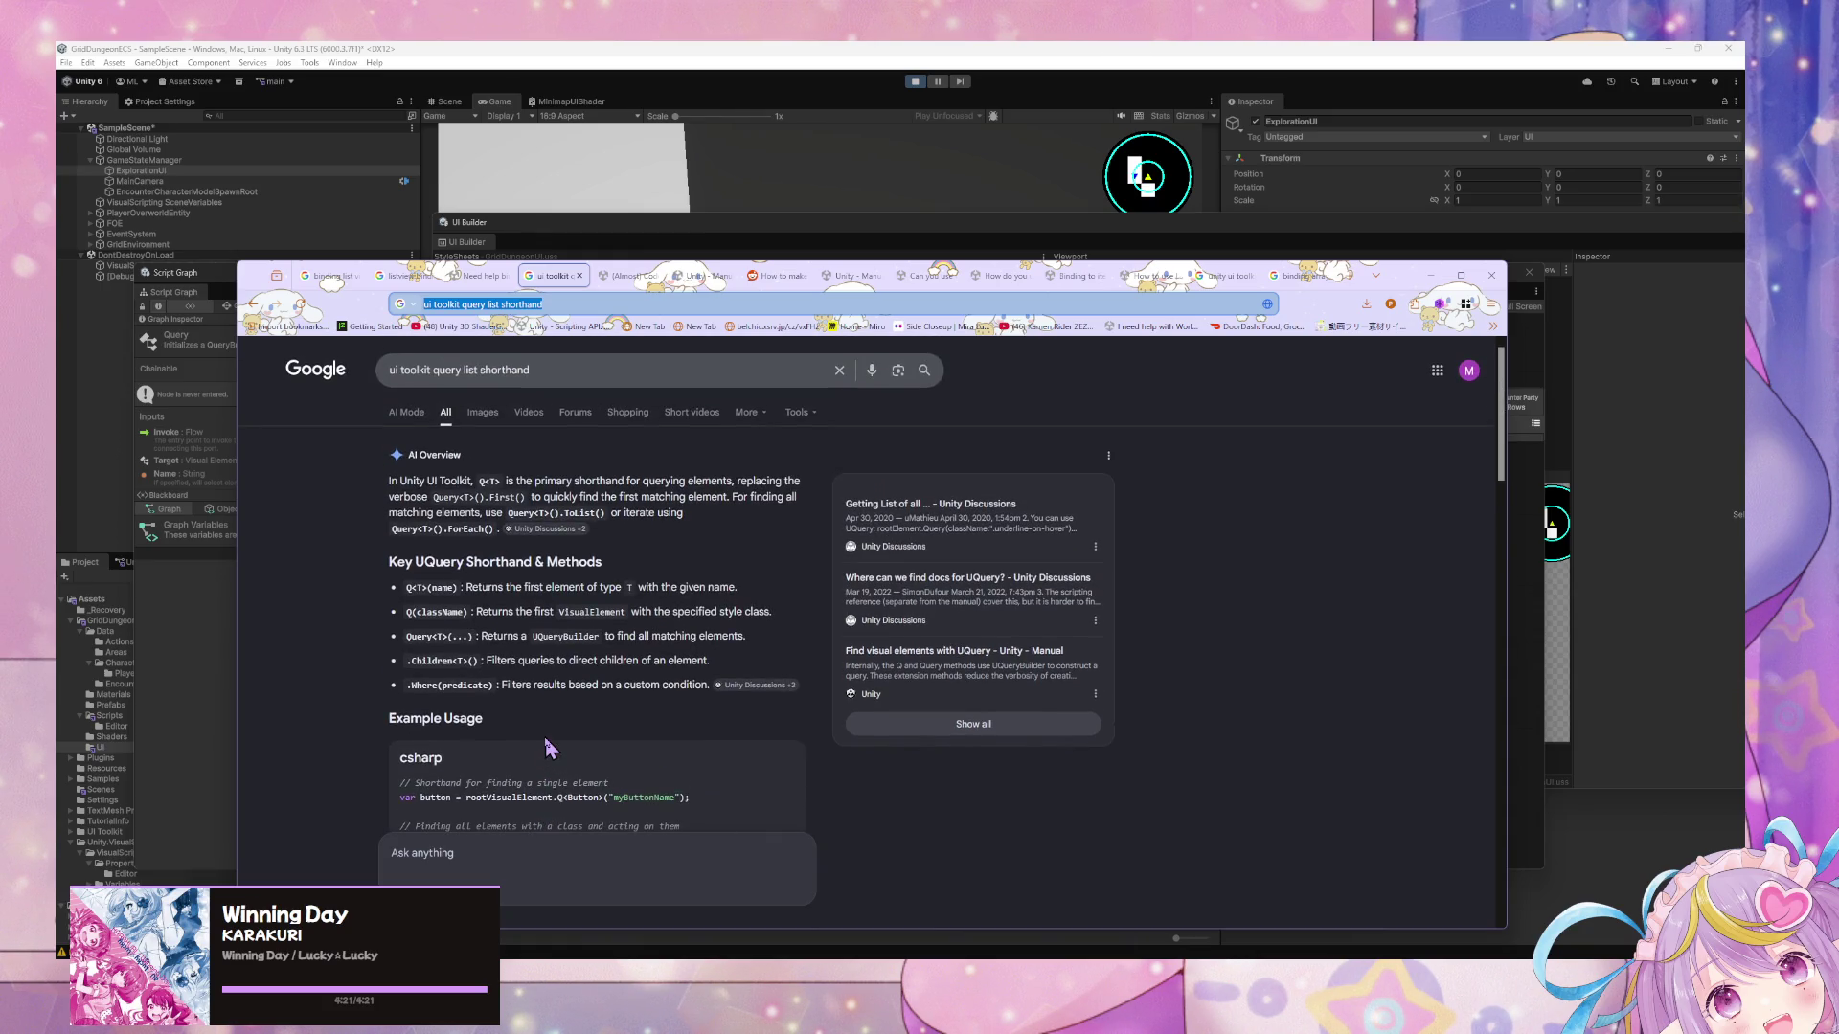
pyautogui.scroll(-10, 549, 747)
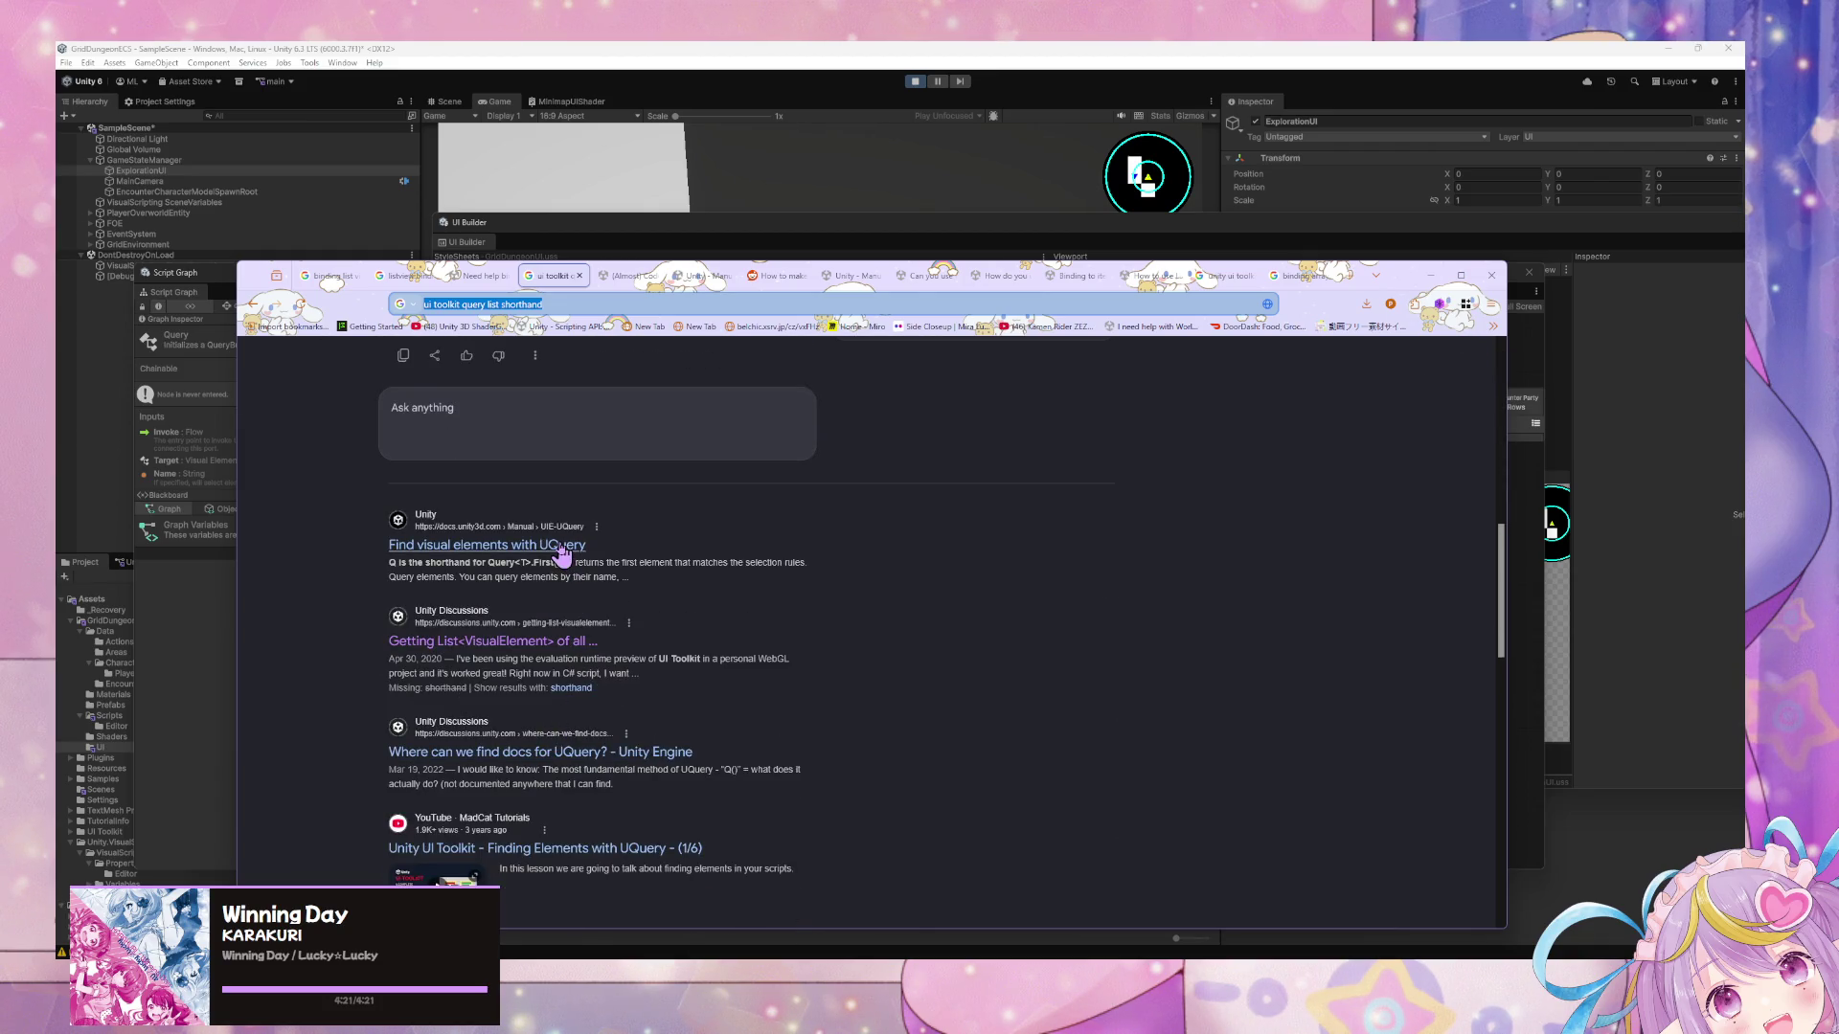
pyautogui.click(570, 547)
# Scroll through the UQuery manual's Query by name and Query by USS class code samples.
pyautogui.scroll(-10, 534, 678)
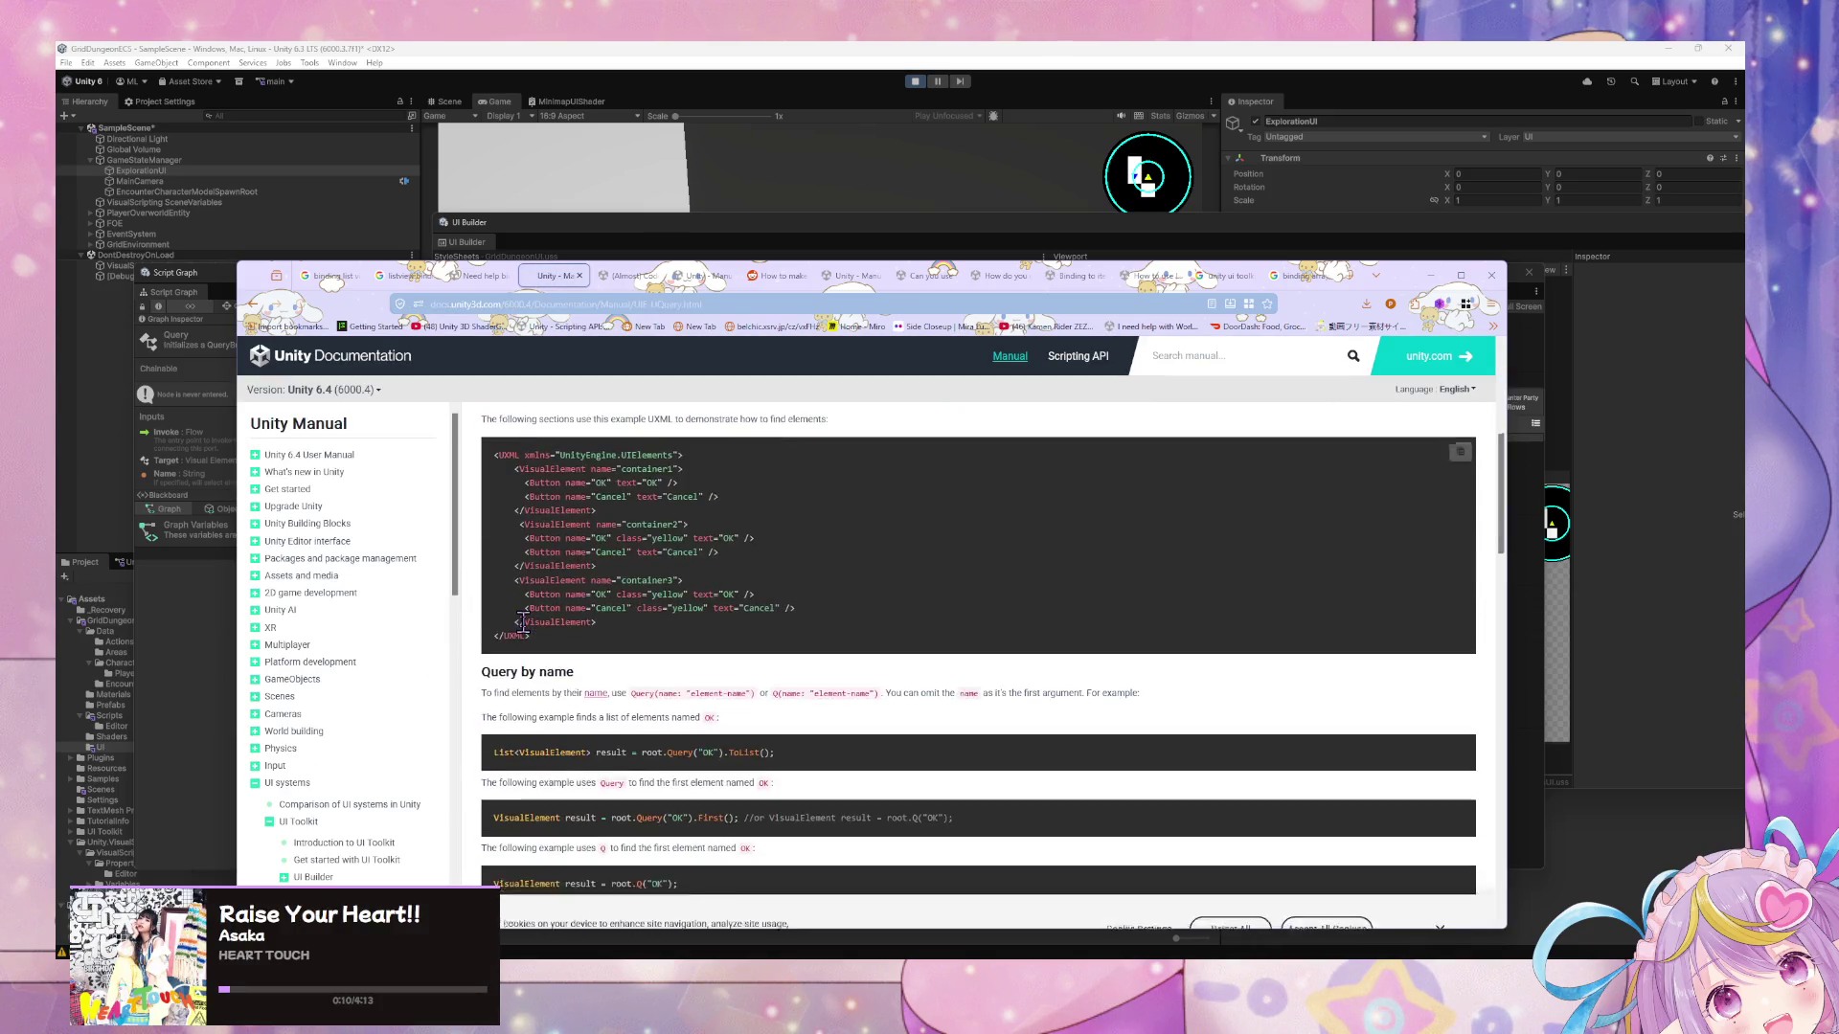
pyautogui.scroll(-3, 521, 630)
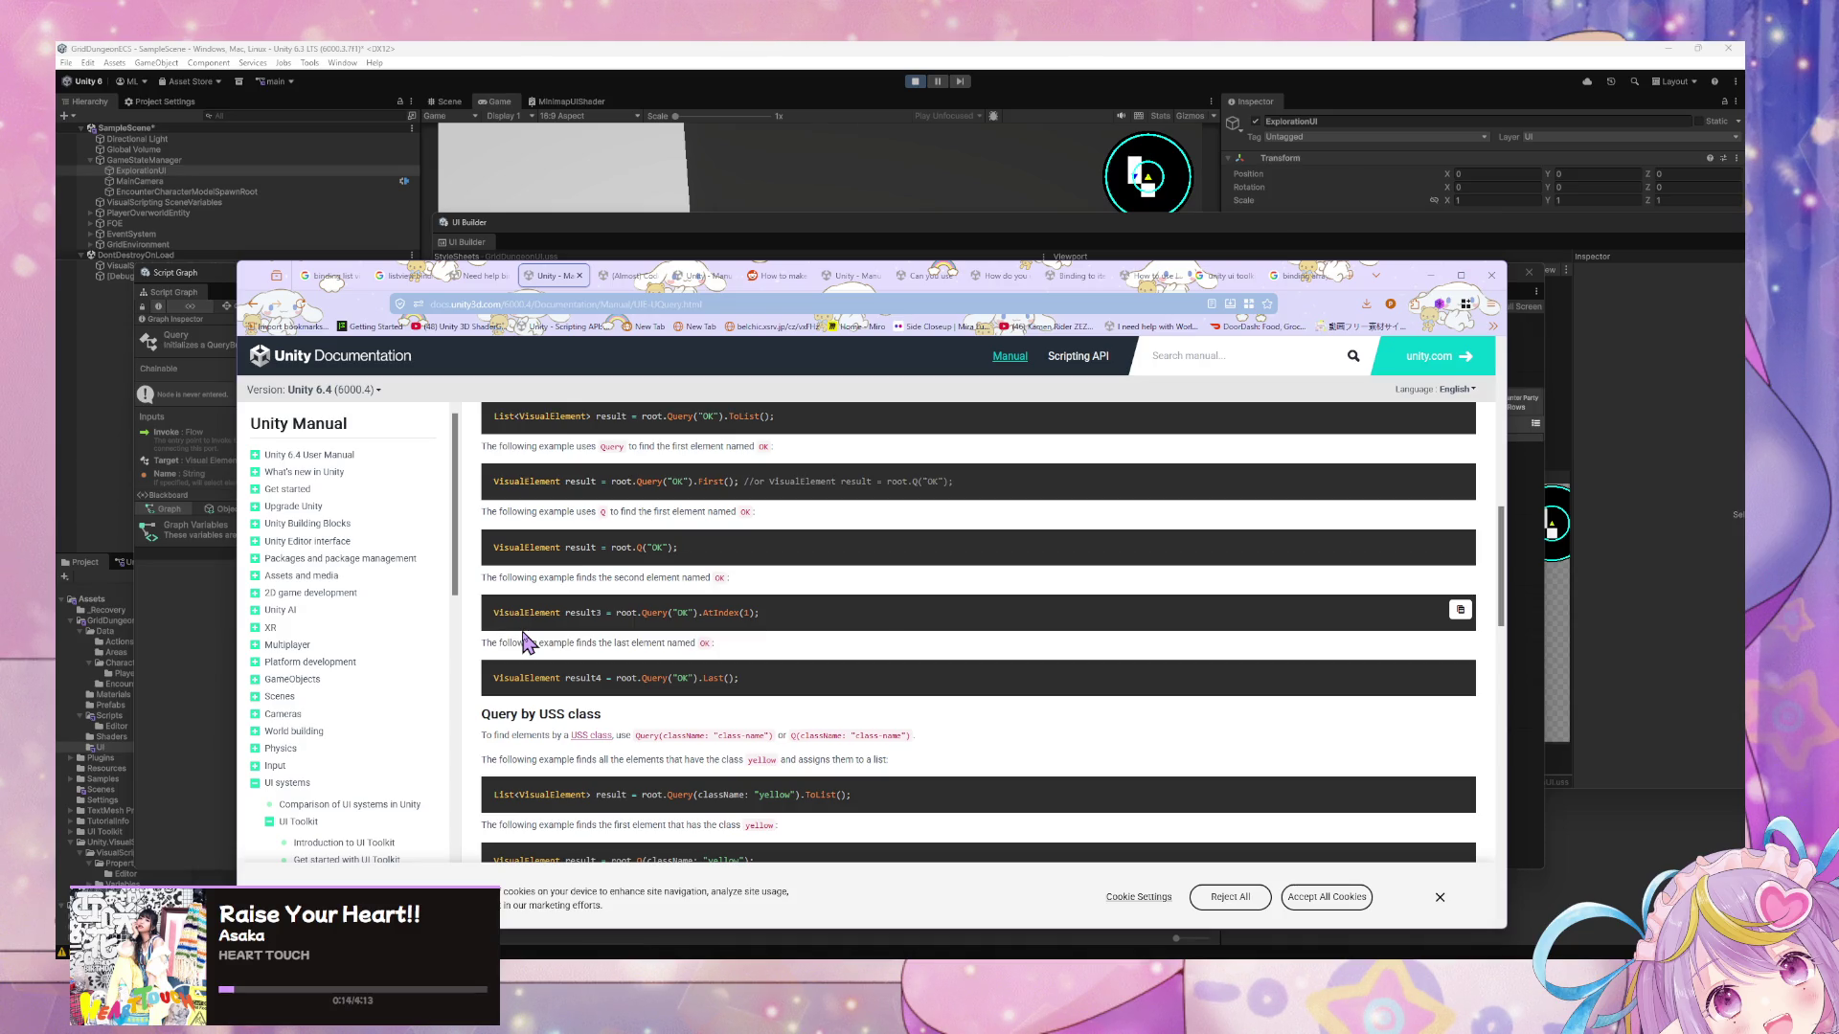
pyautogui.scroll(-3, 526, 642)
pyautogui.scroll(2, 527, 644)
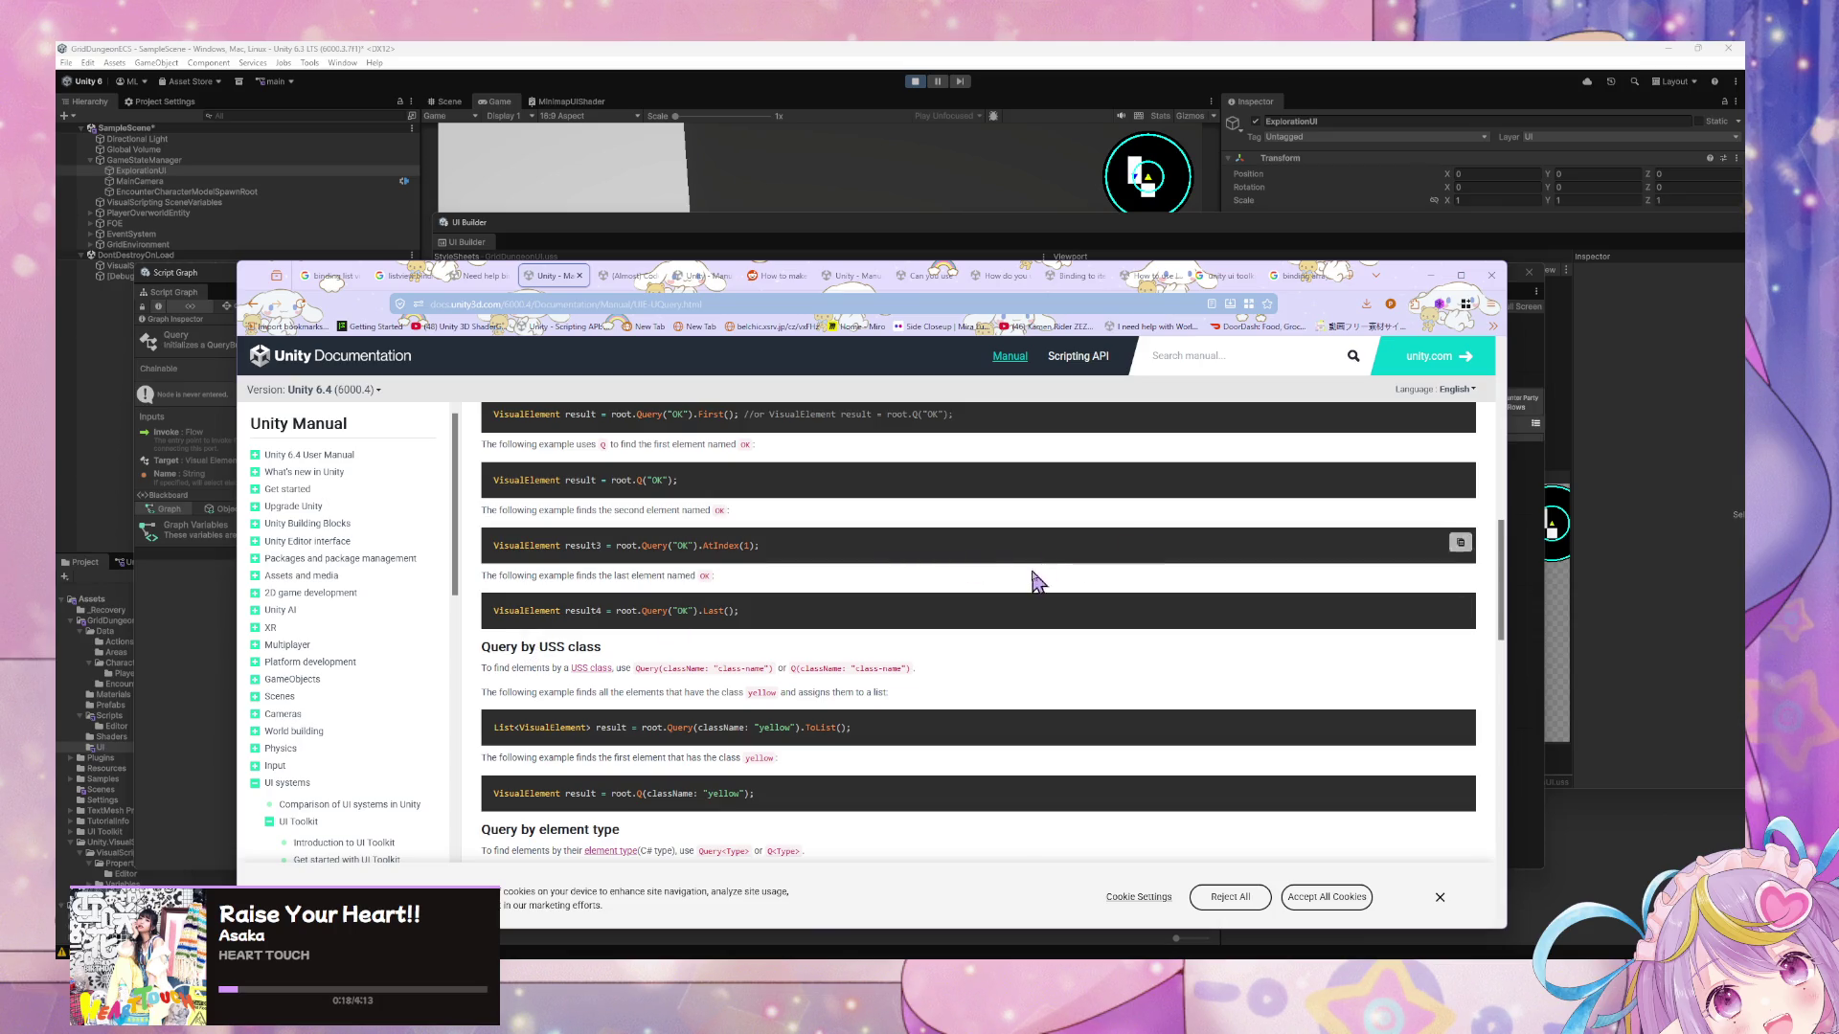
# Return to the graph and try pulling a node from the Query output, cancelling the search.
pyautogui.click(1432, 280)
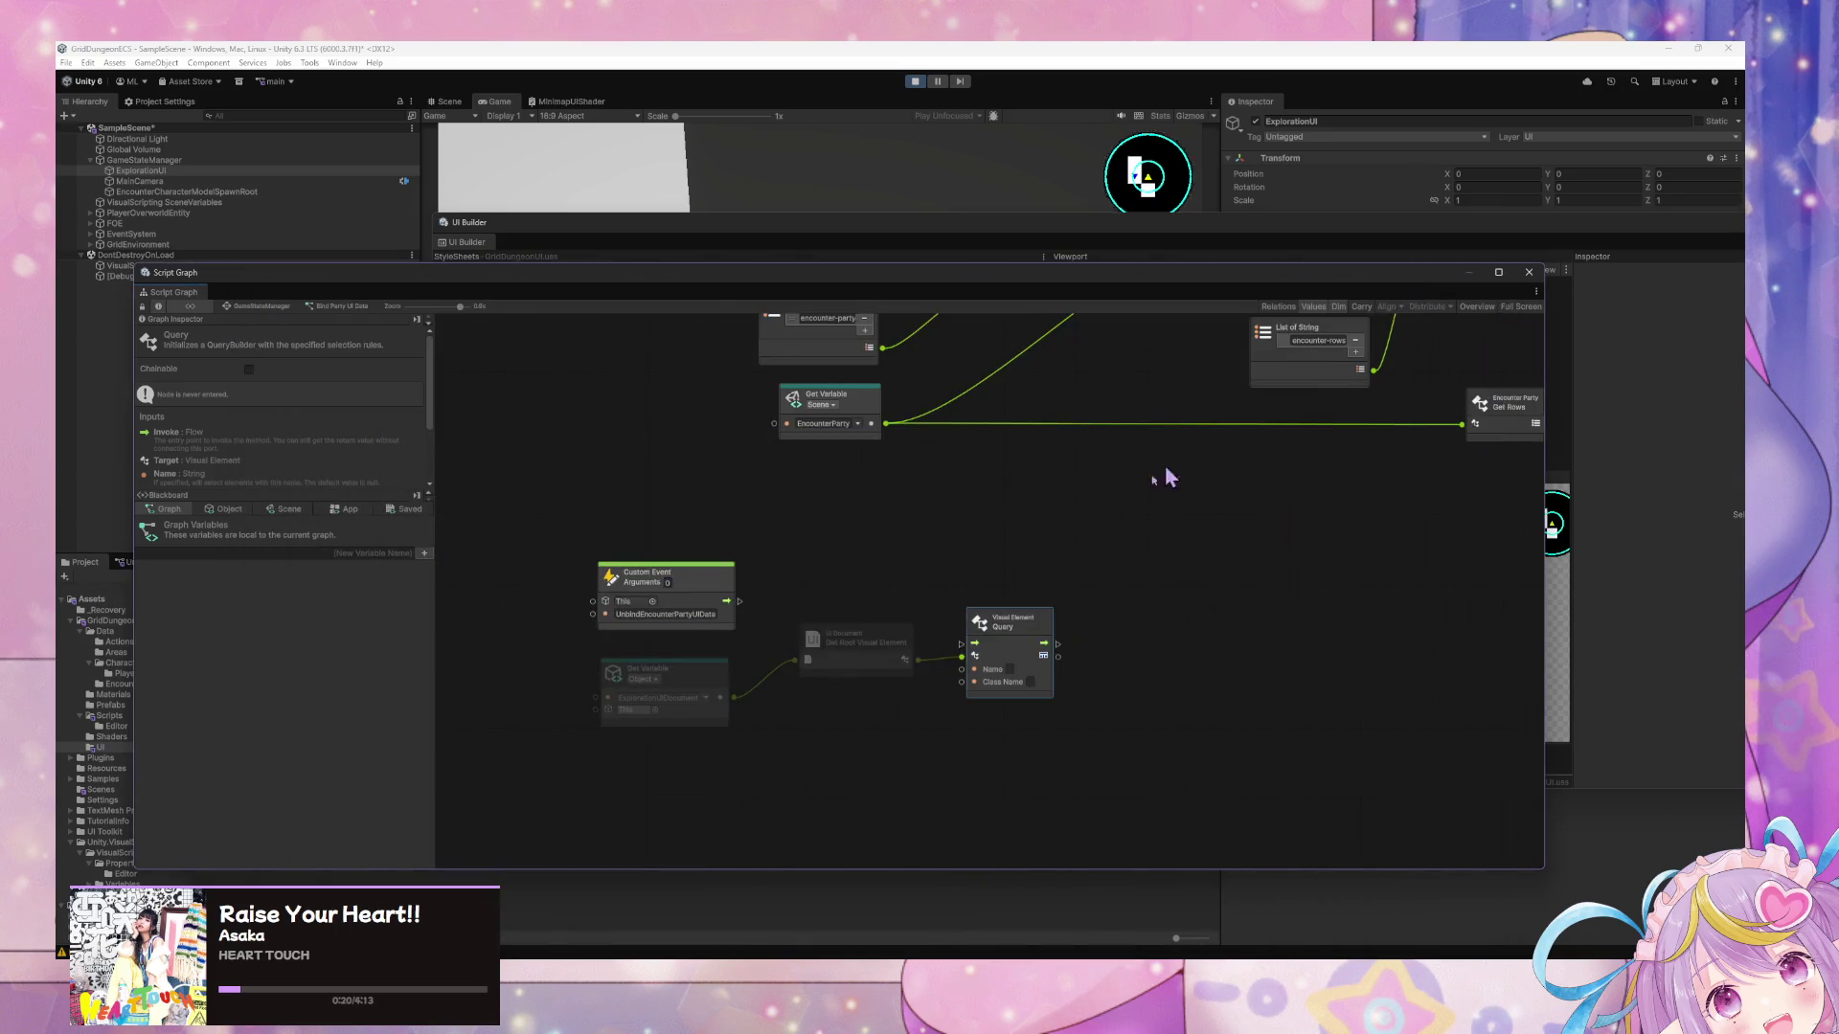
pyautogui.rightClick(807, 730)
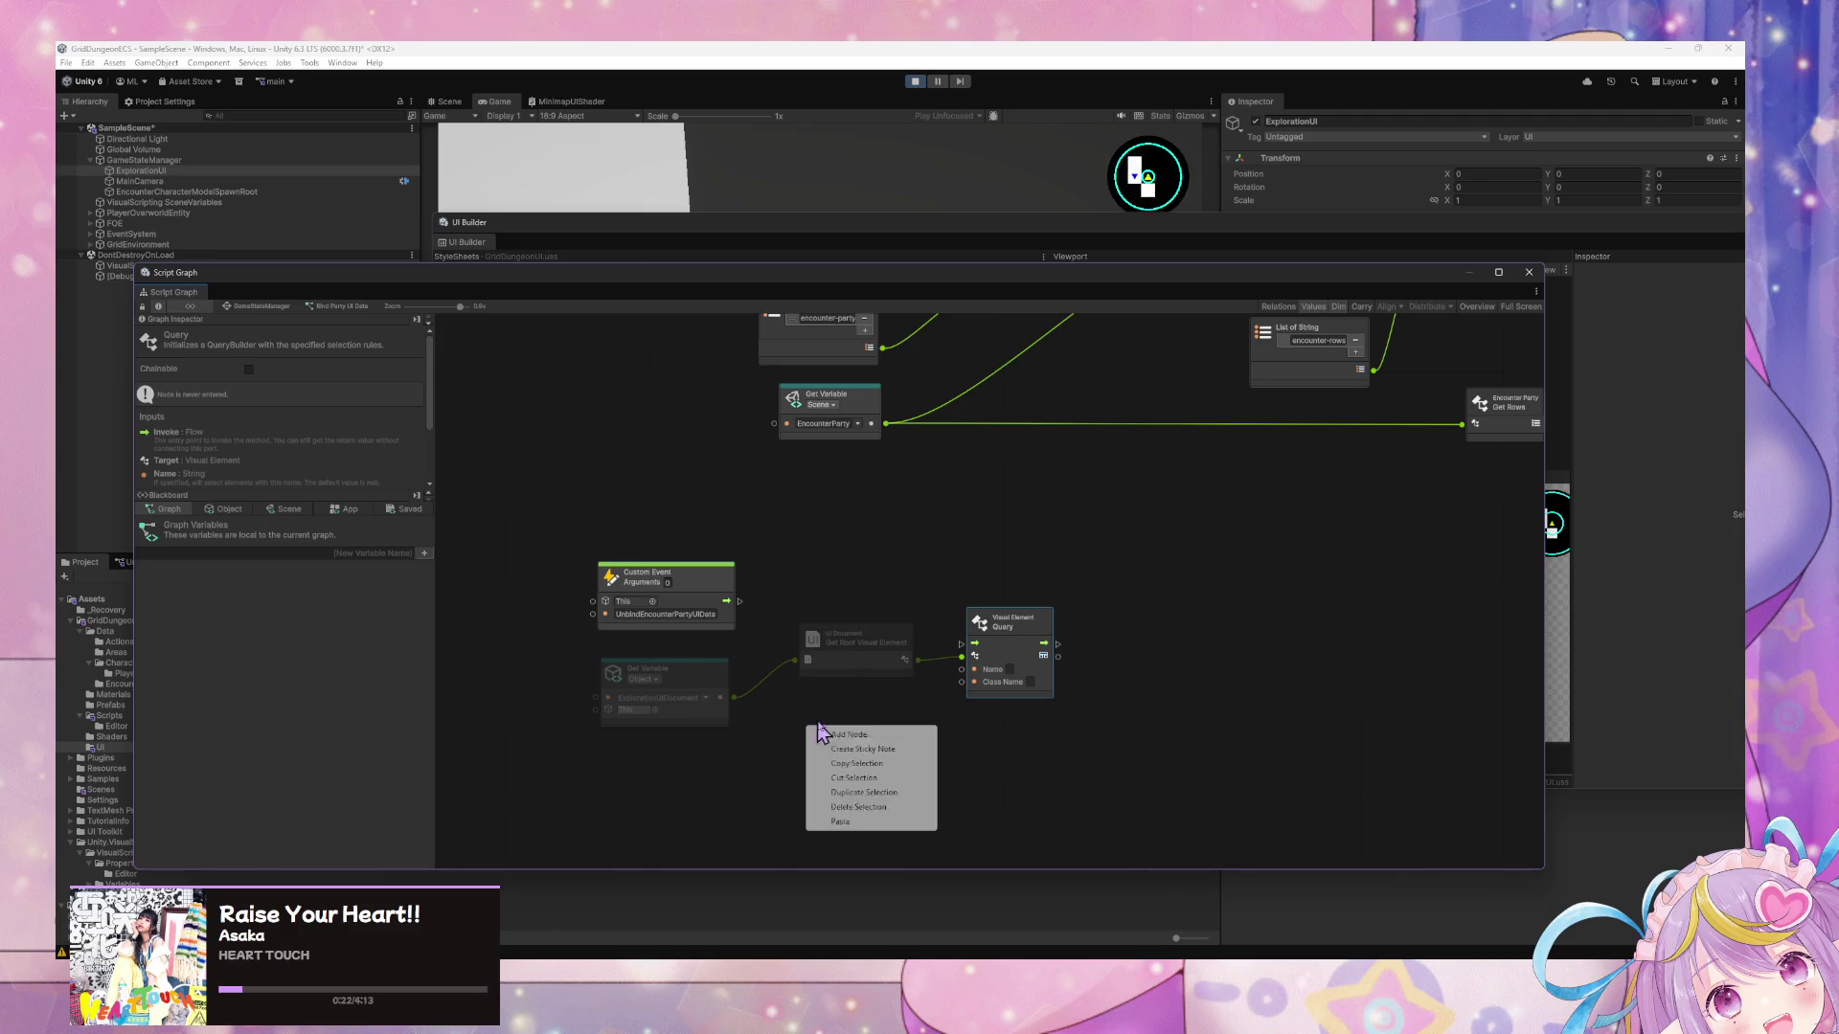
pyautogui.click(867, 733)
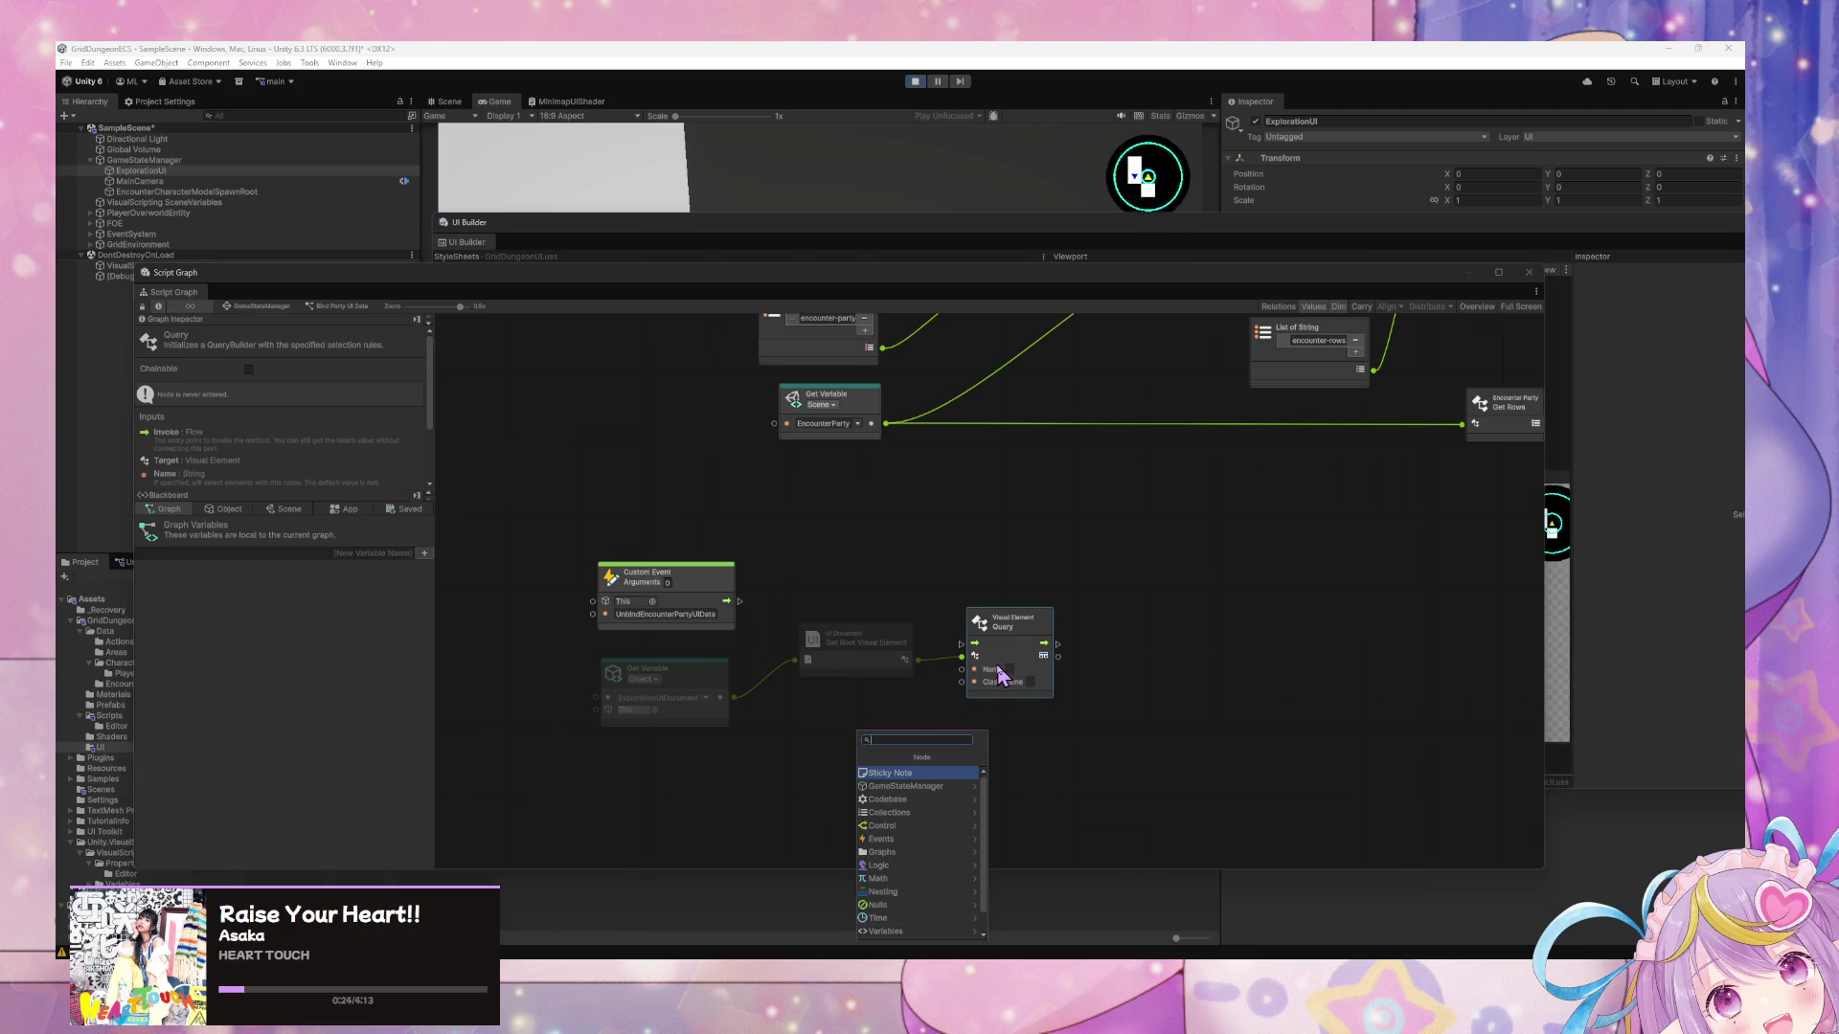
pyautogui.moveTo(862, 274); pyautogui.dragTo(887, 287)
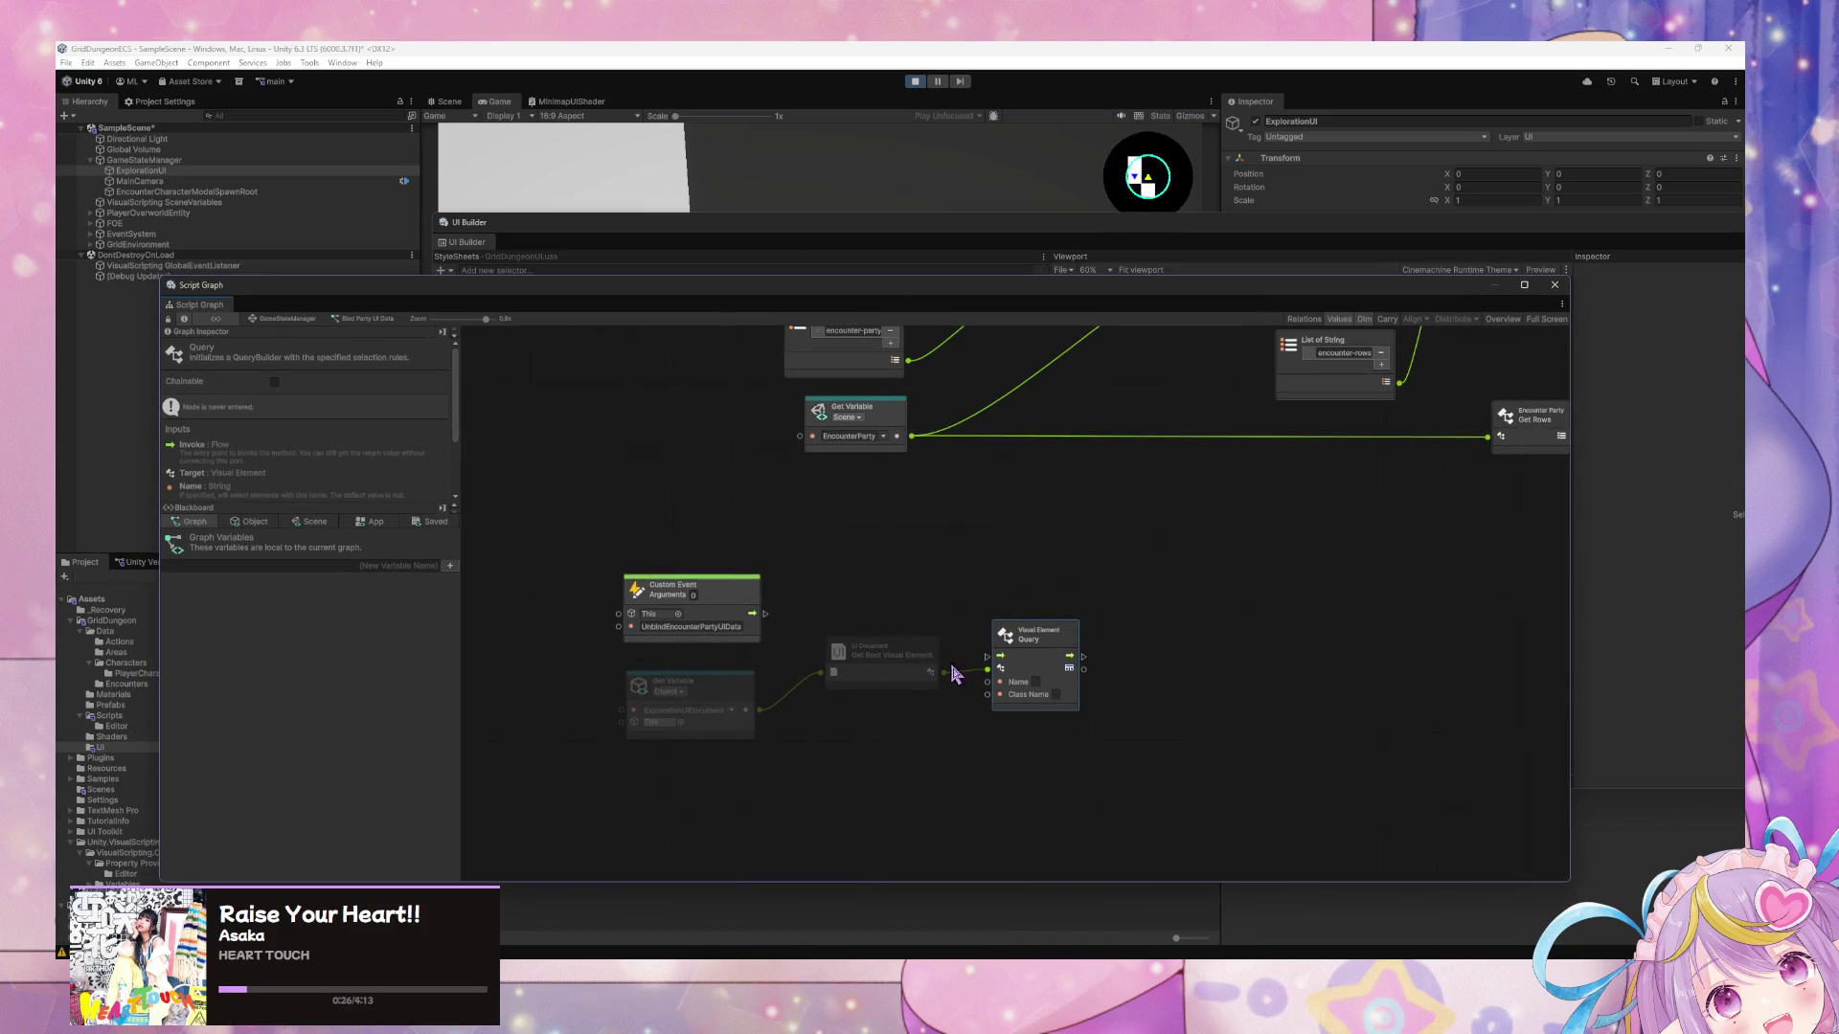
pyautogui.moveTo(1083, 668); pyautogui.dragTo(1147, 704)
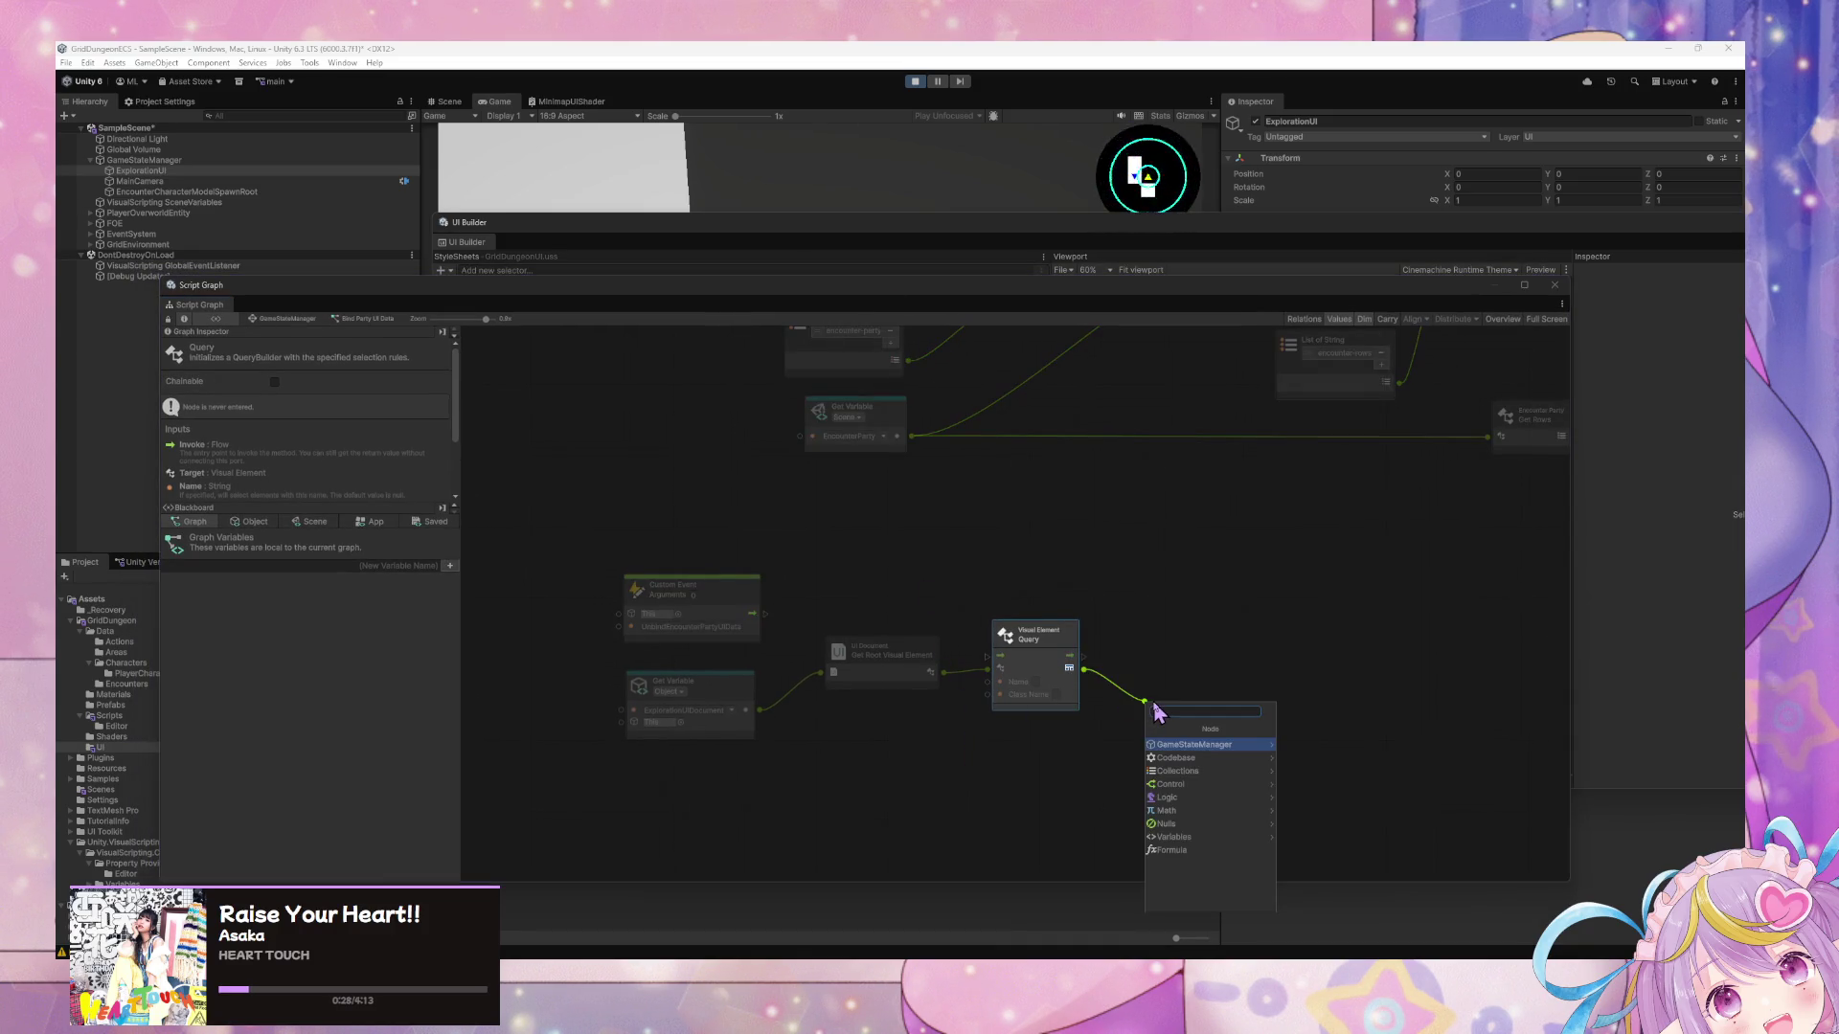
pyautogui.press('Escape')
# Cancel another node search and box-select the four unfinished unbind nodes.
pyautogui.rightClick(1157, 688)
pyautogui.click(1188, 699)
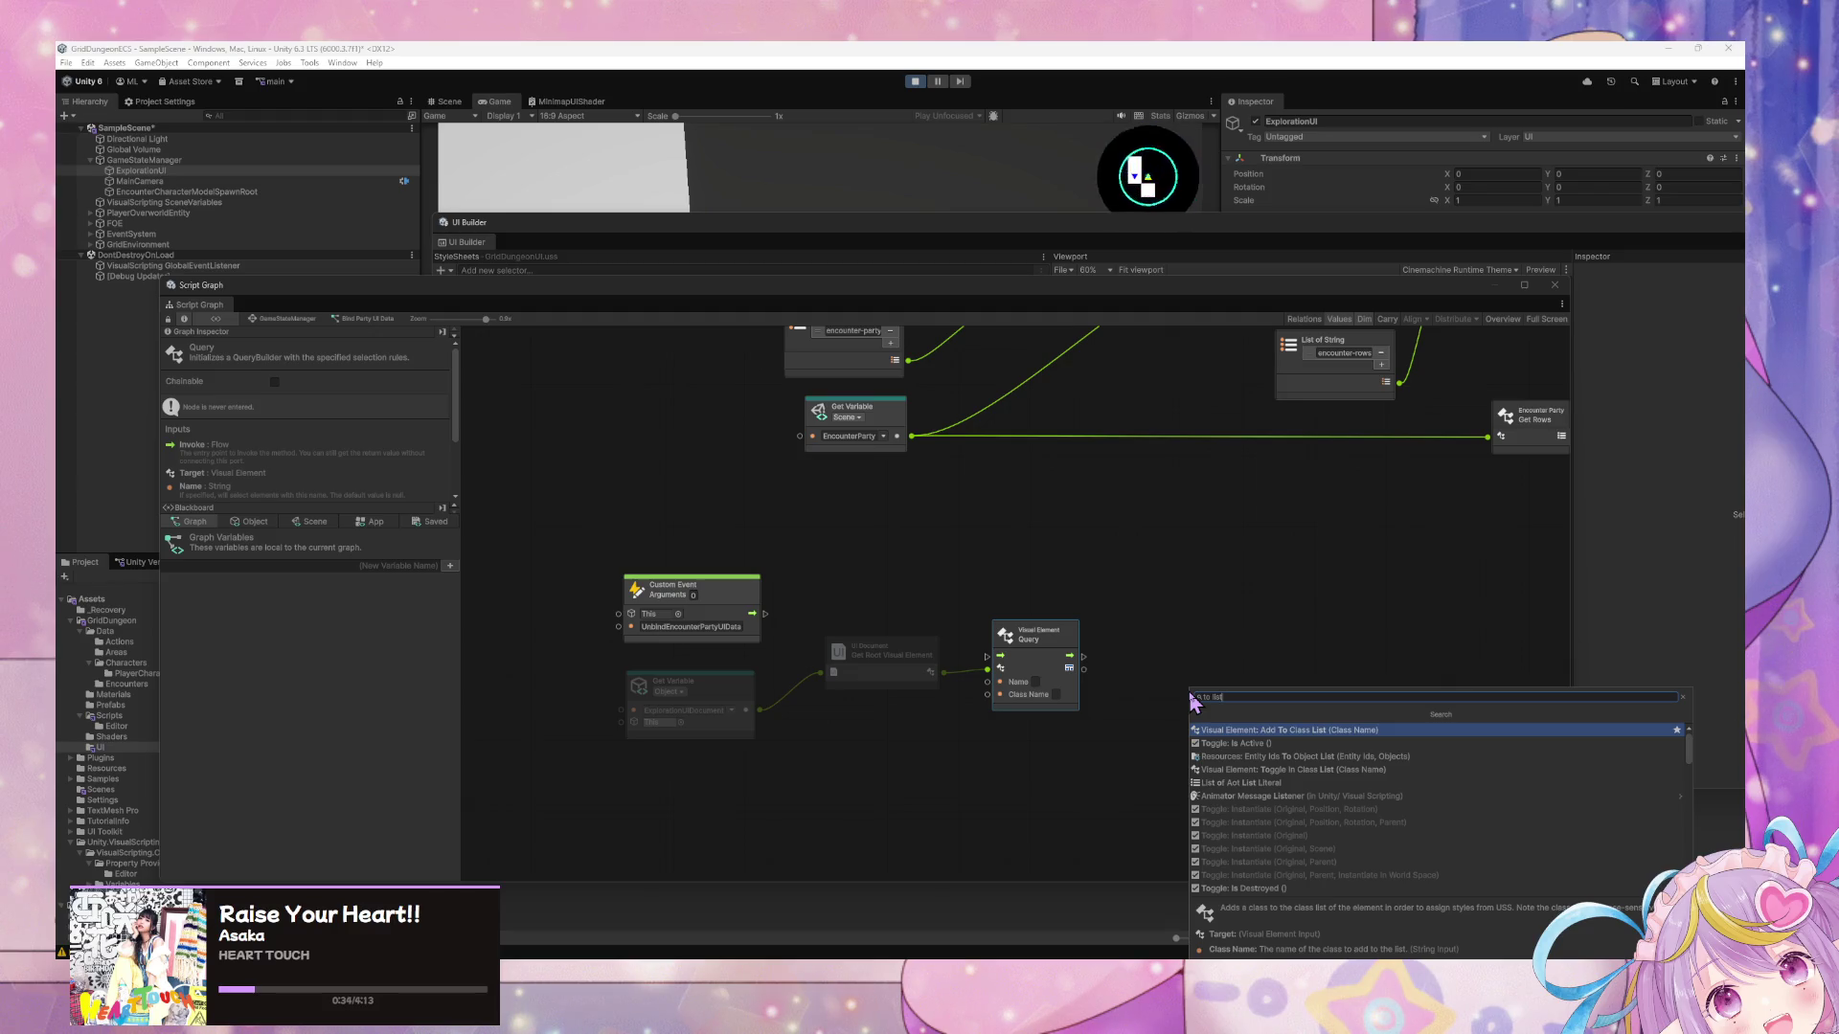
pyautogui.press('Escape')
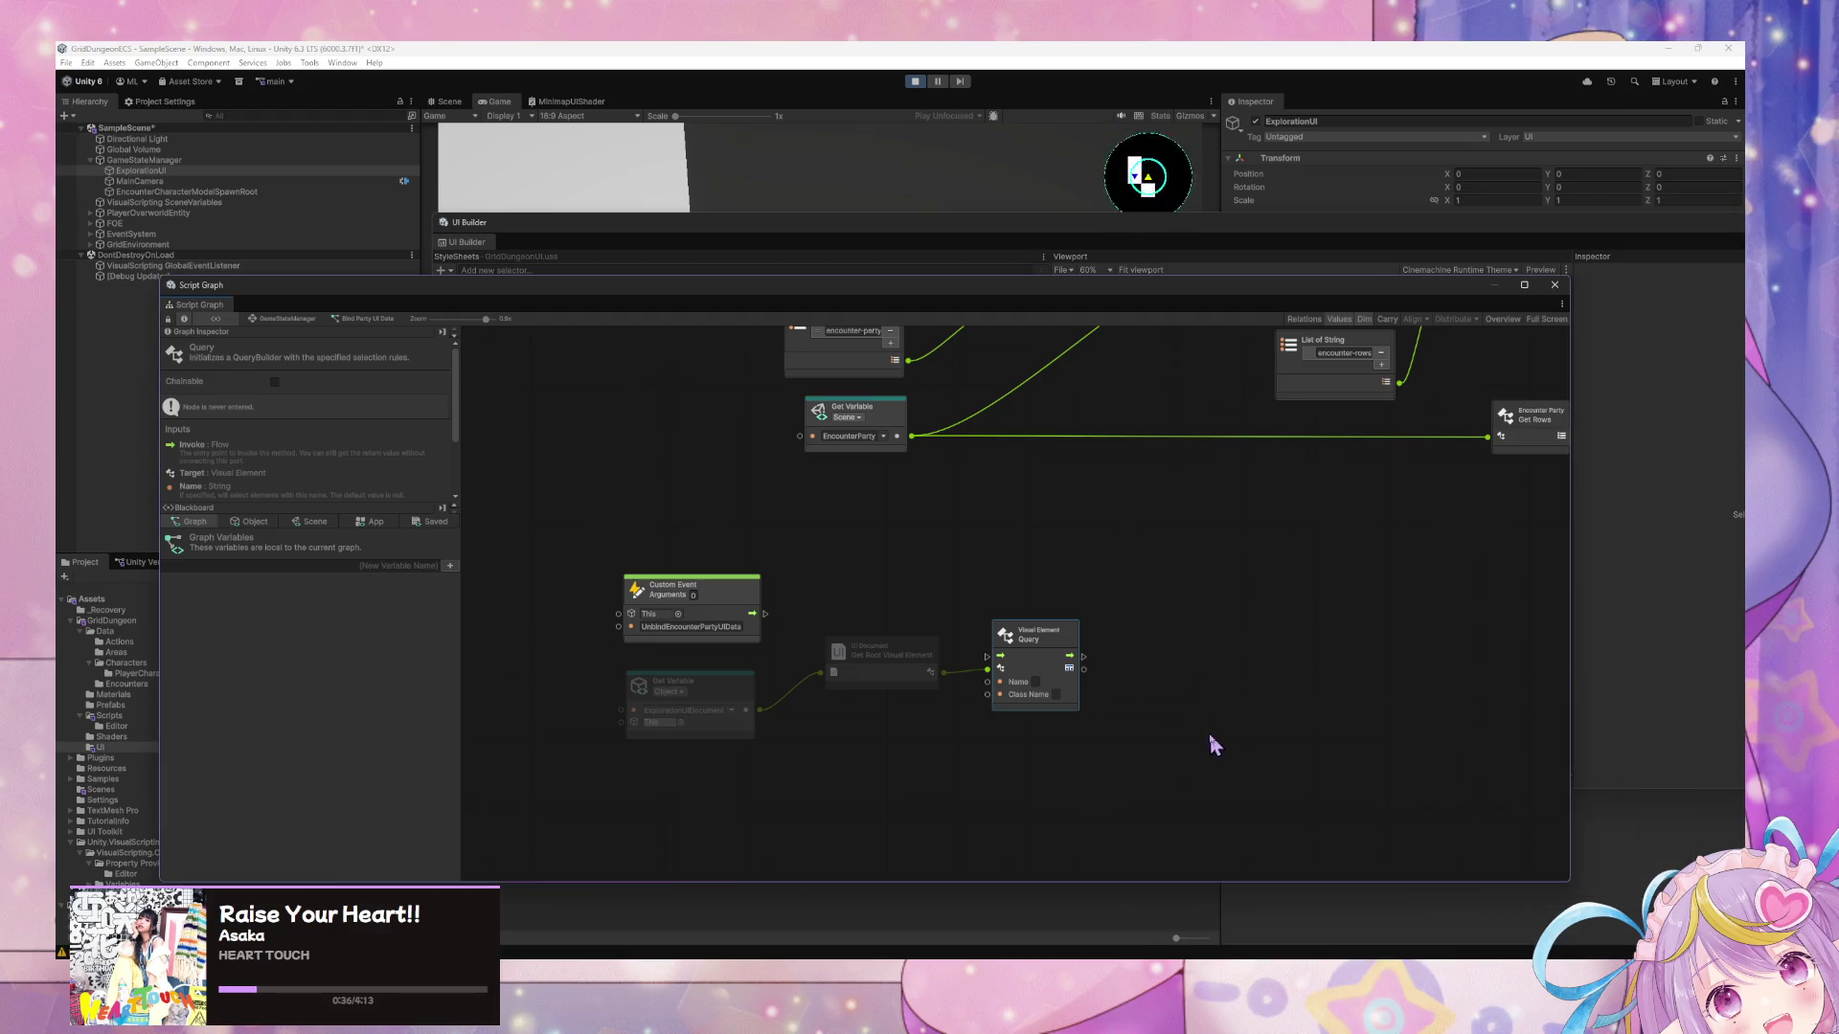
pyautogui.moveTo(1211, 739); pyautogui.dragTo(637, 596)
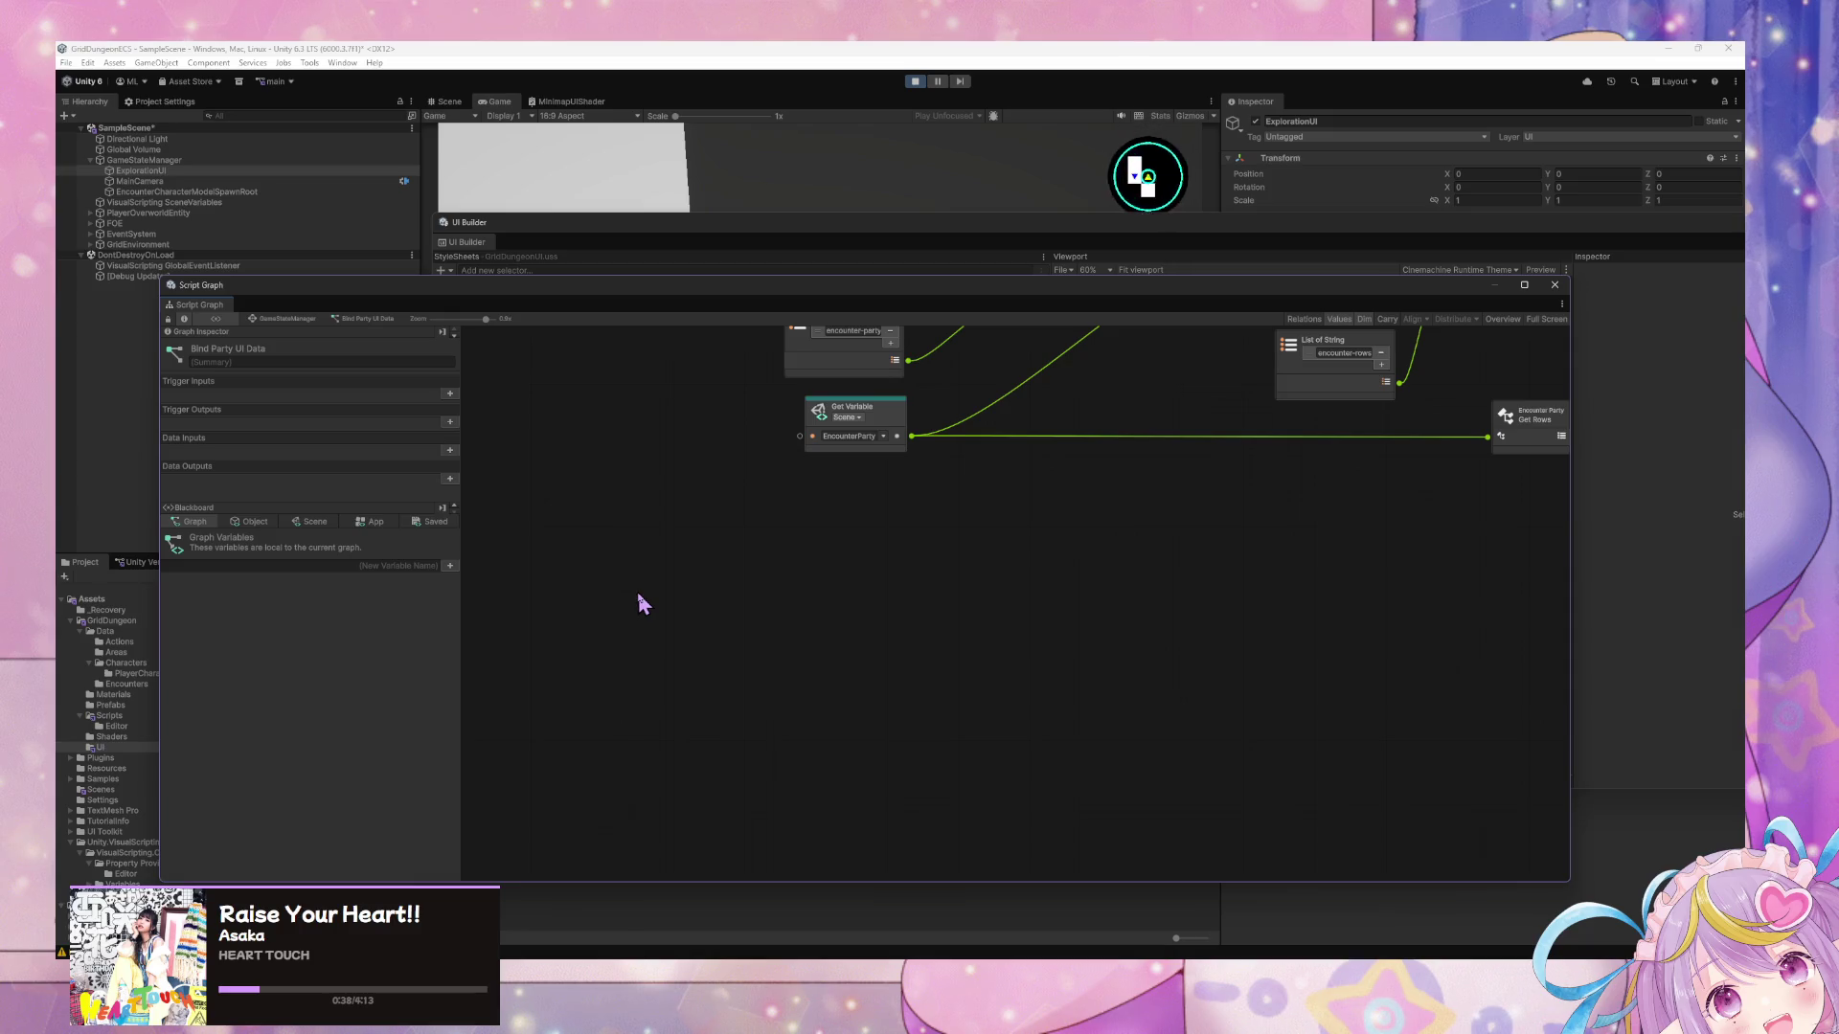
# Select #EncounterRows in UI Builder to check its GridDungeon.Core.EncounterParty data source.
pyautogui.moveTo(1059, 497)
pyautogui.mouseDown()
pyautogui.moveTo(1022, 660)
pyautogui.moveTo(941, 712)
pyautogui.mouseUp()
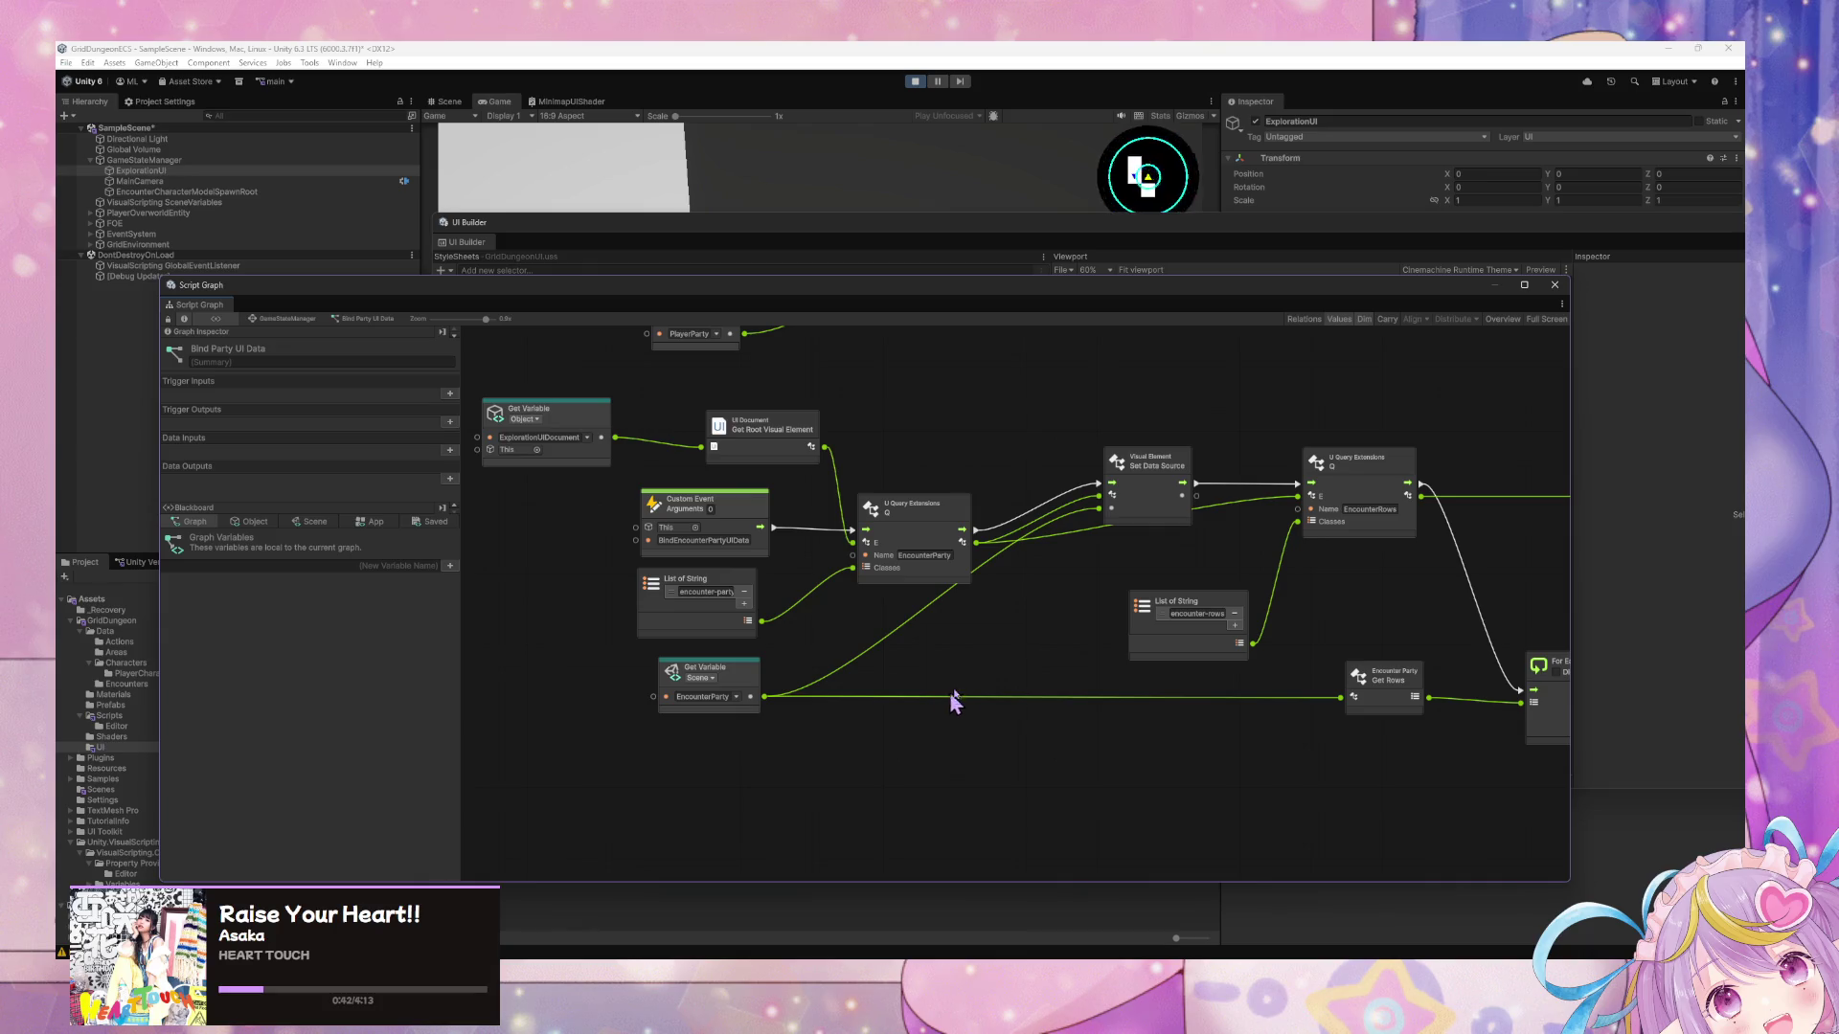
pyautogui.moveTo(996, 301)
pyautogui.mouseDown()
pyautogui.moveTo(1182, 607)
pyautogui.moveTo(1337, 674)
pyautogui.moveTo(1253, 675)
pyautogui.mouseUp()
pyautogui.click(624, 490)
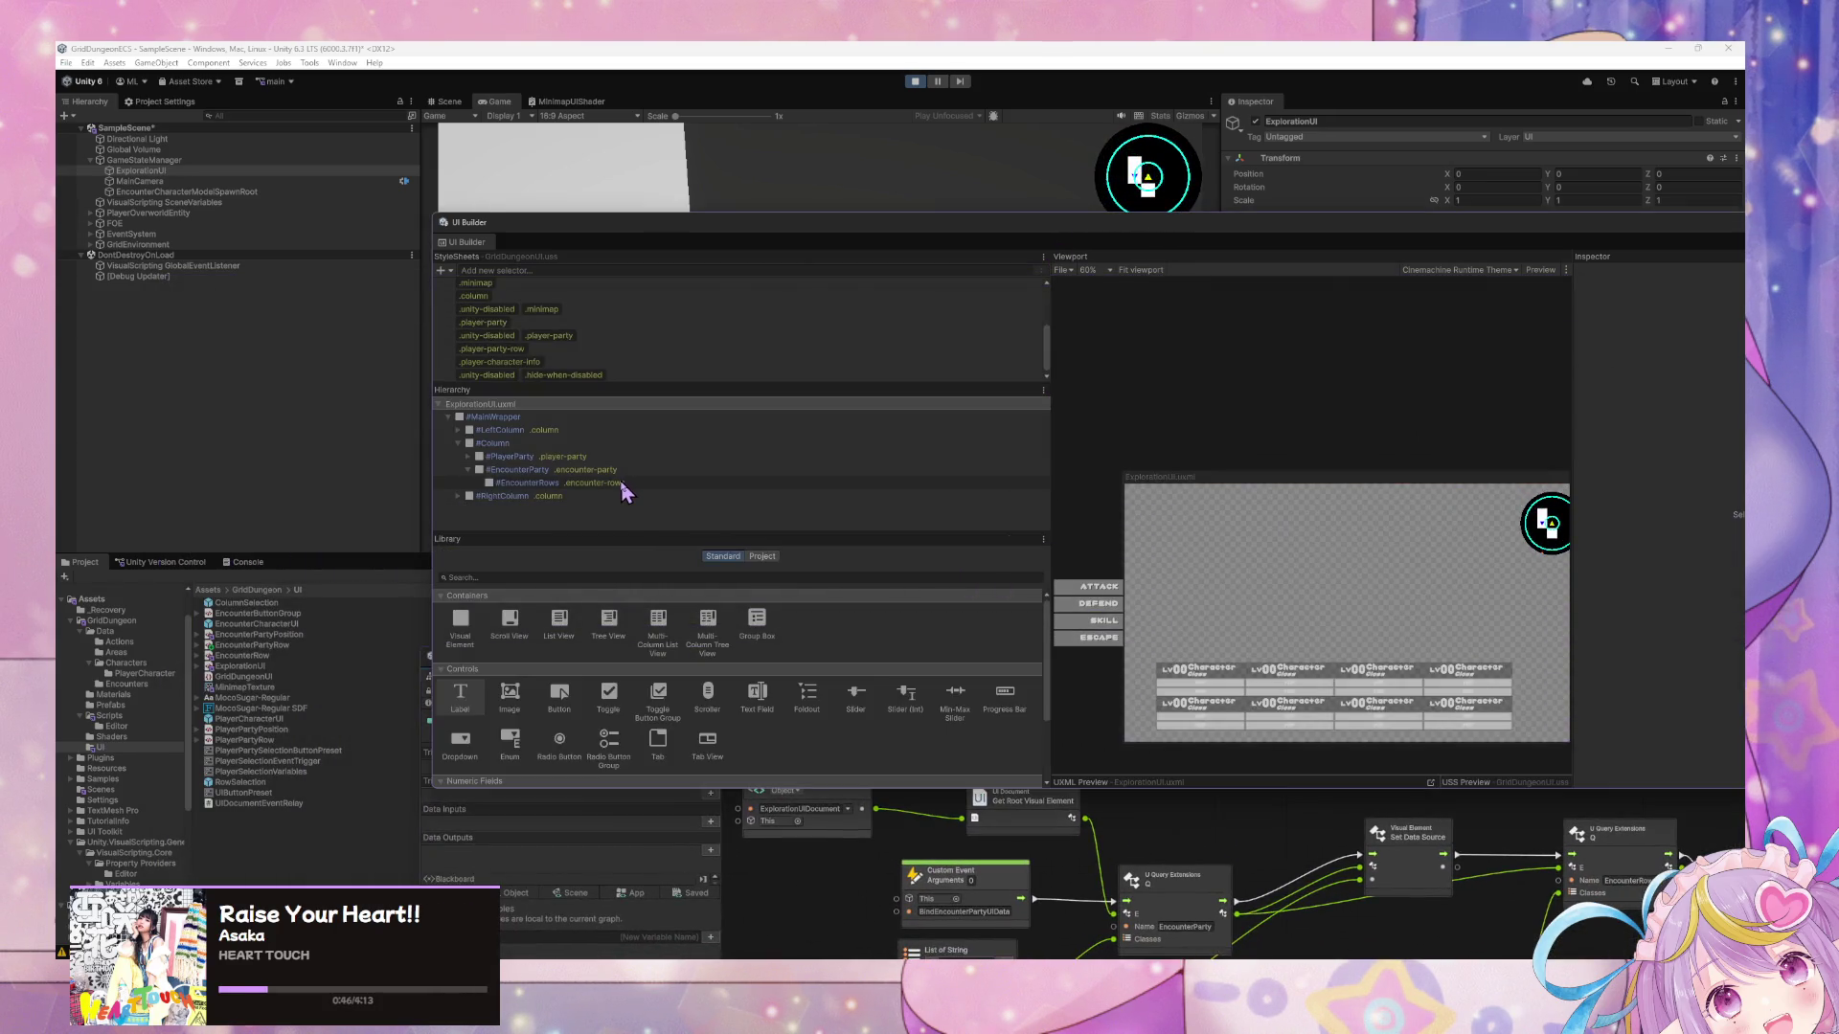
pyautogui.click(594, 483)
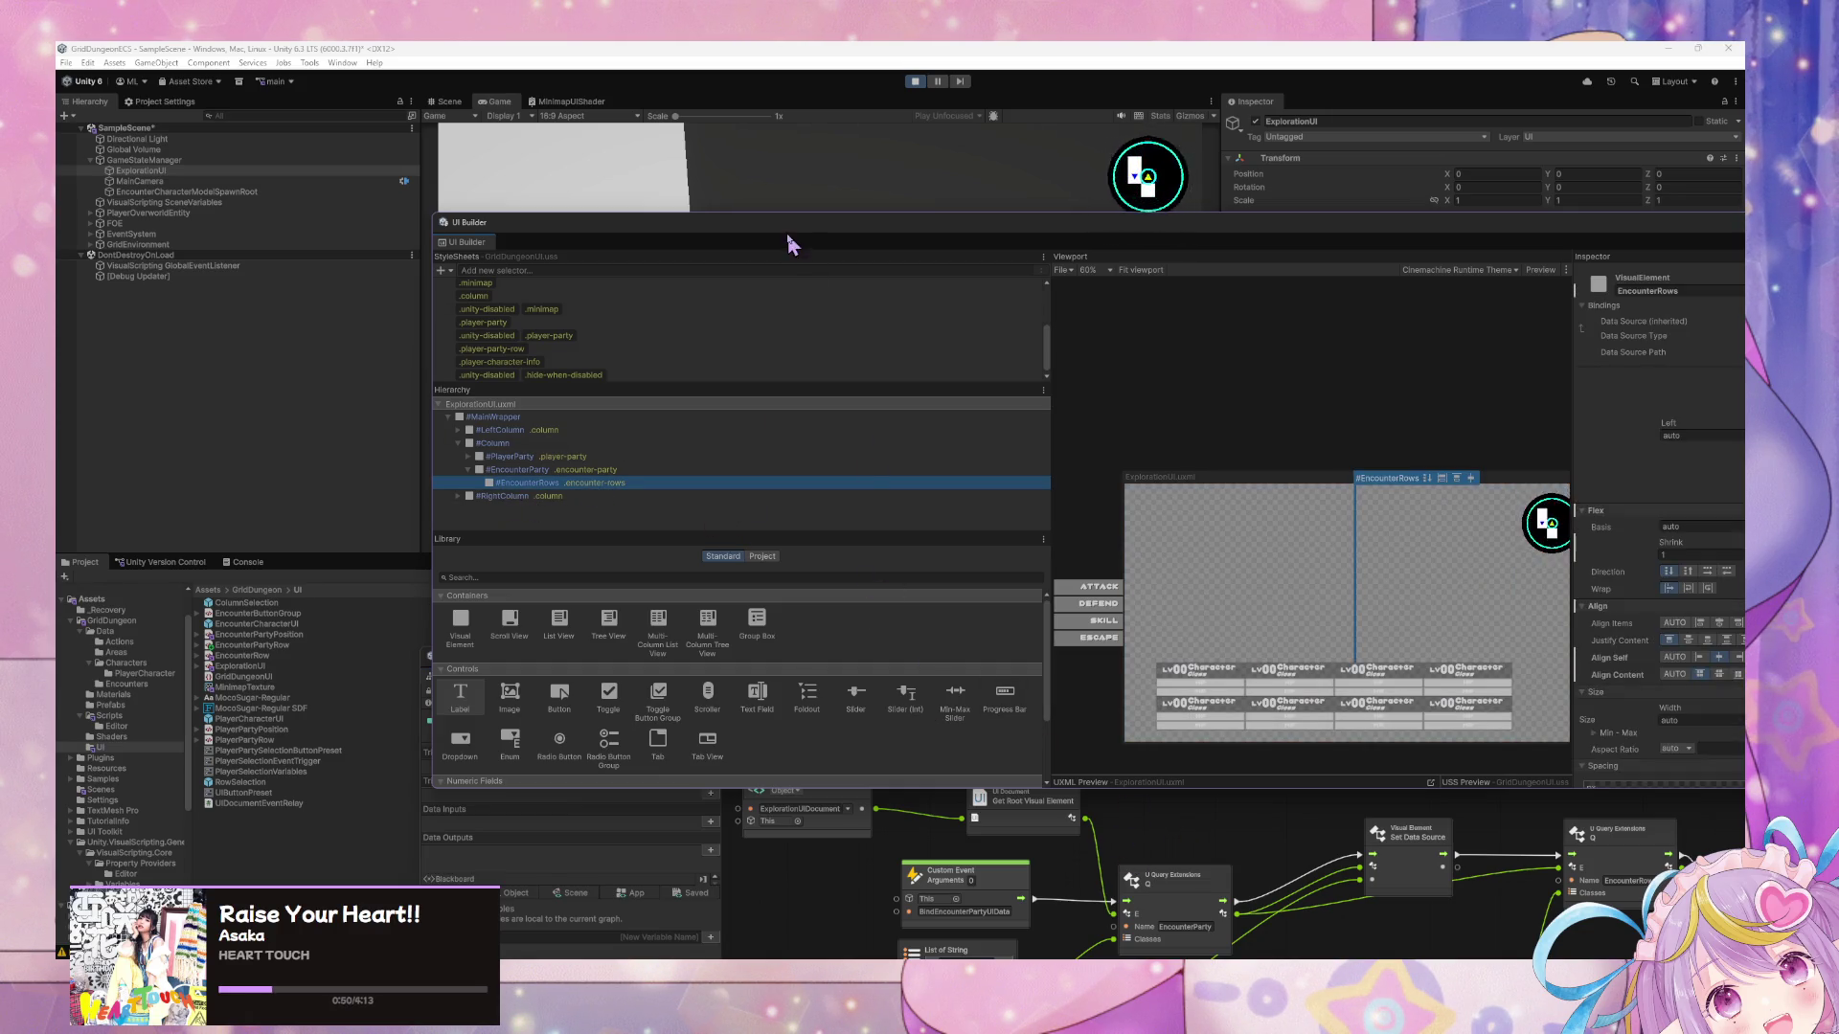
pyautogui.moveTo(809, 237); pyautogui.dragTo(525, 185)
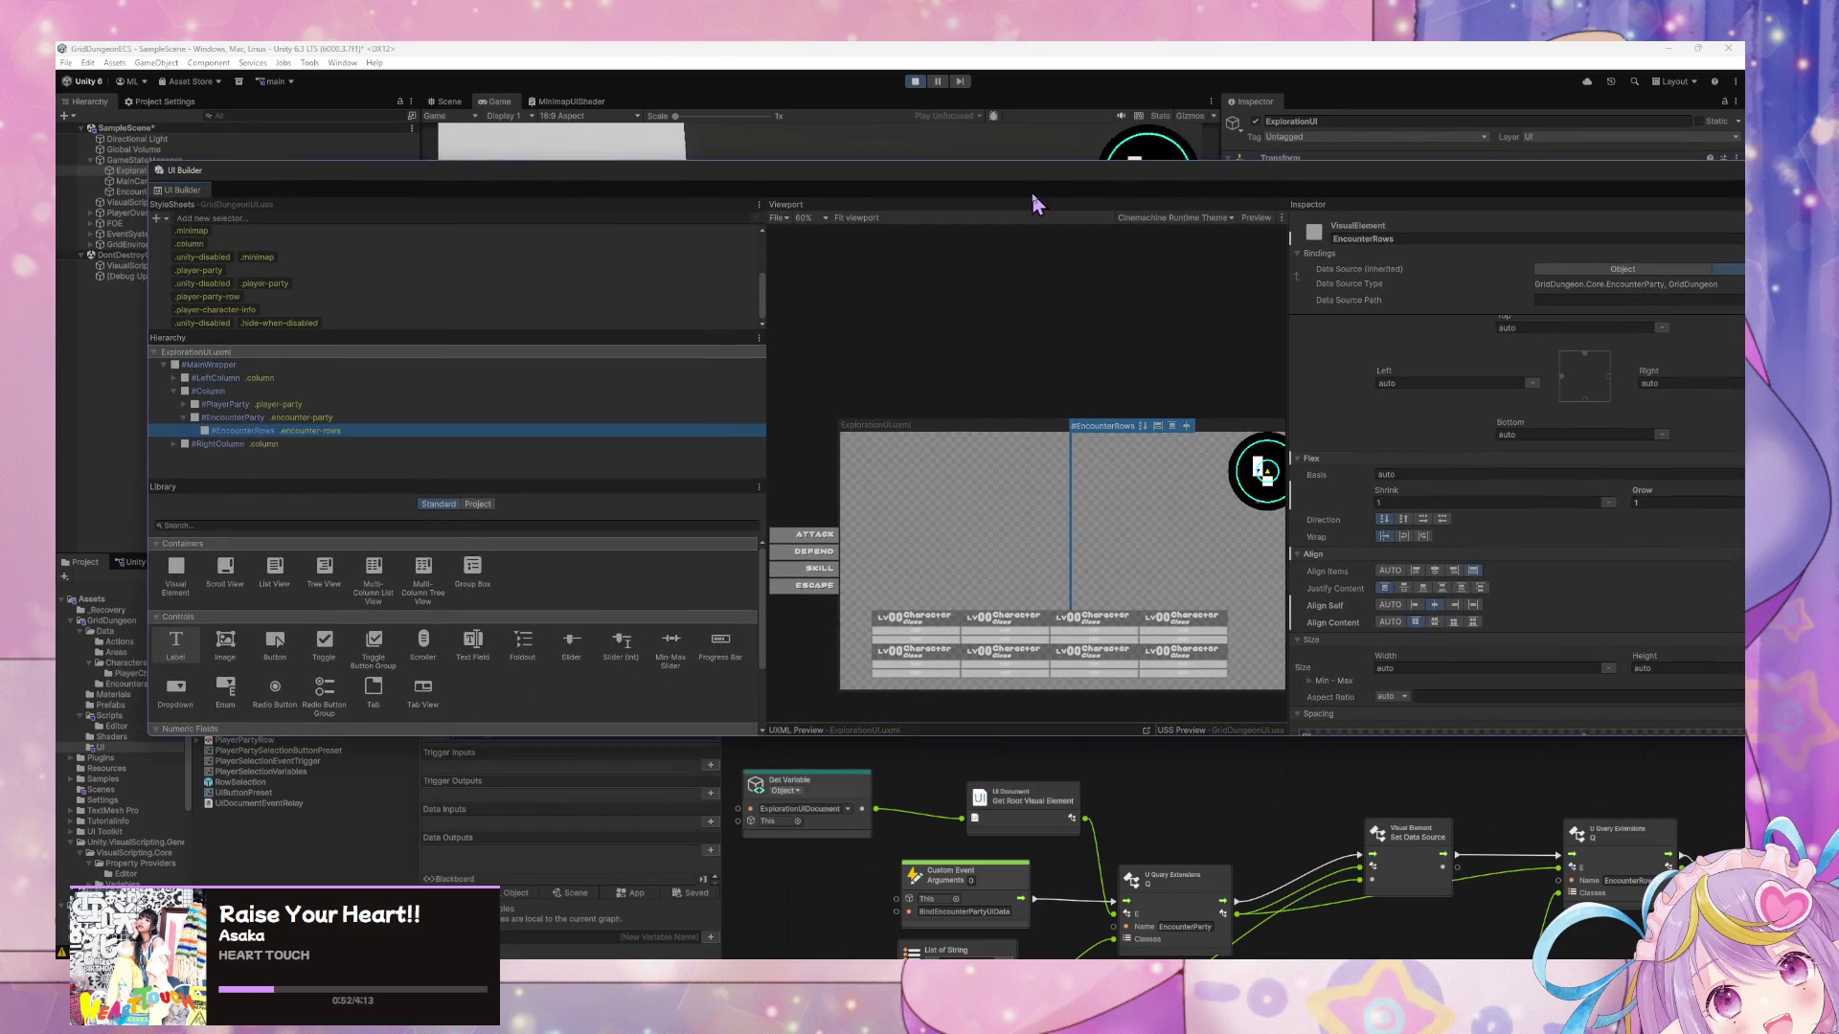
pyautogui.moveTo(1035, 193)
pyautogui.mouseDown()
pyautogui.moveTo(1025, 174)
pyautogui.moveTo(875, 228)
pyautogui.moveTo(1066, 199)
pyautogui.moveTo(1038, 214)
pyautogui.moveTo(1108, 542)
pyautogui.moveTo(1133, 241)
pyautogui.mouseUp()
# Bring the Bind Party UI Data Script Graph window back in front over UI Builder.
pyautogui.click(1345, 766)
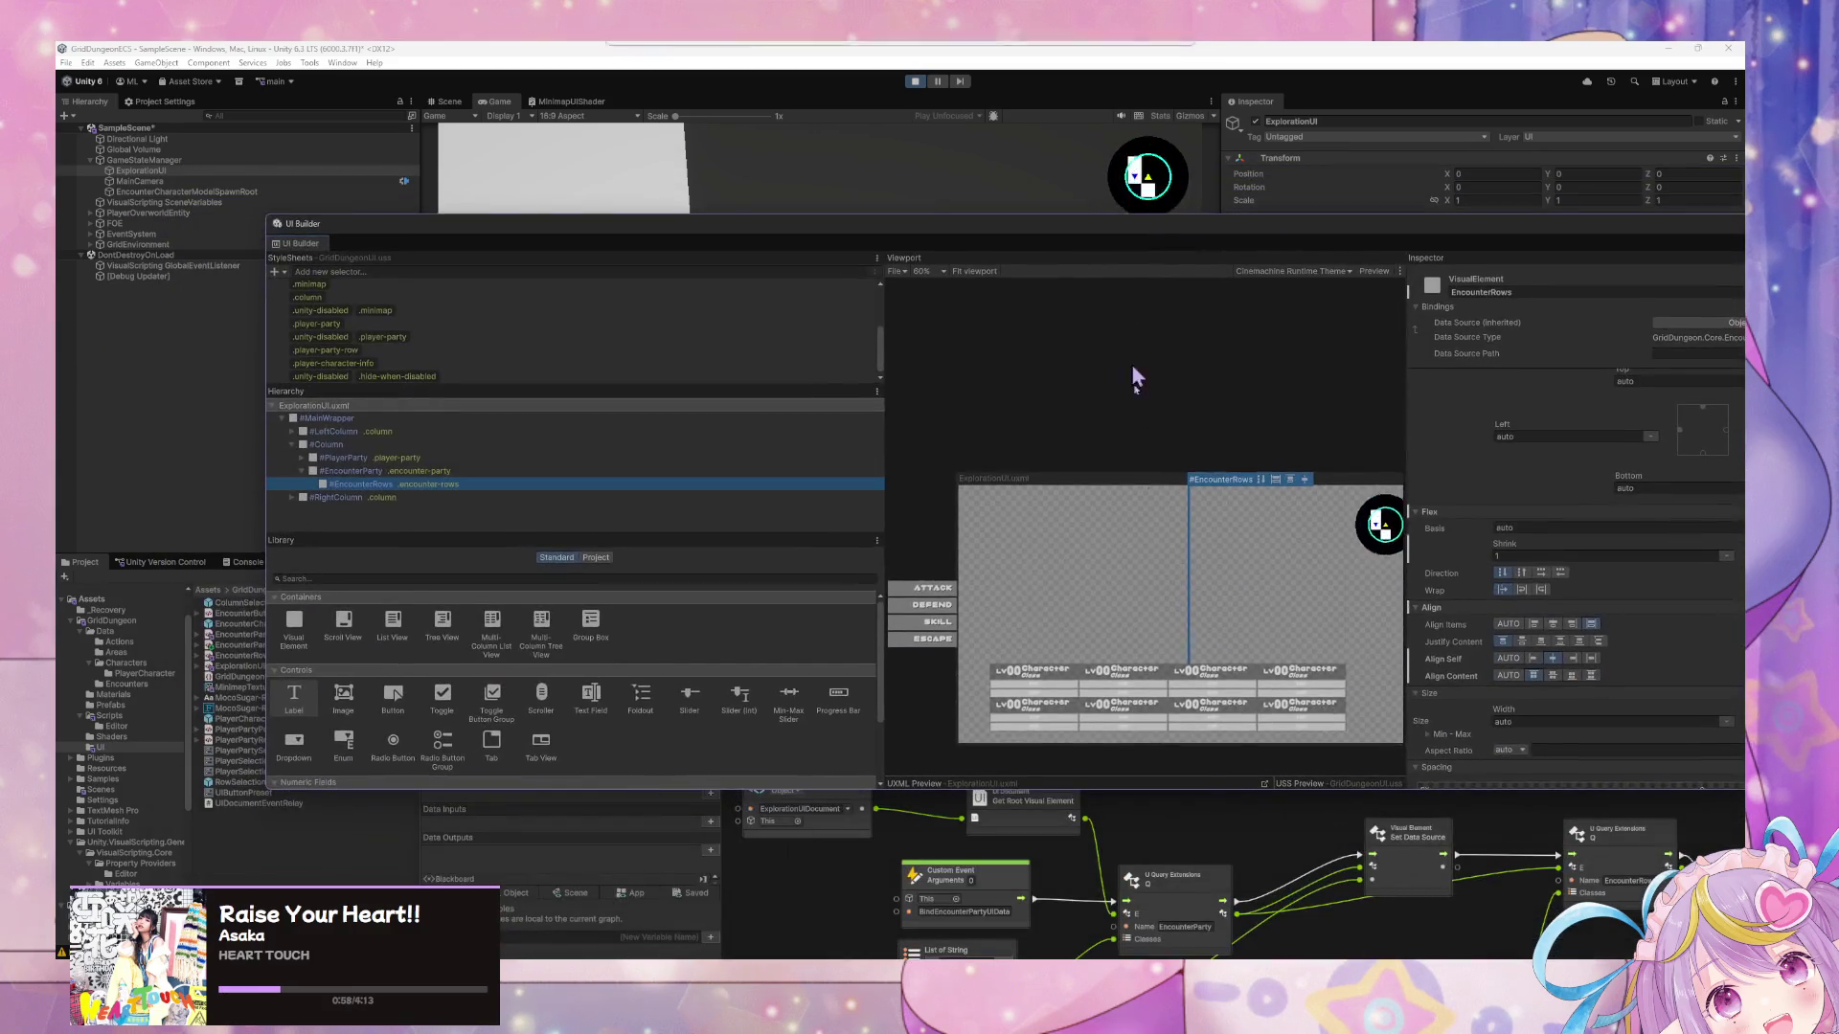
pyautogui.click(1209, 848)
pyautogui.moveTo(1334, 670)
pyautogui.mouseDown()
pyautogui.moveTo(862, 192)
pyautogui.moveTo(867, 277)
pyautogui.mouseUp()
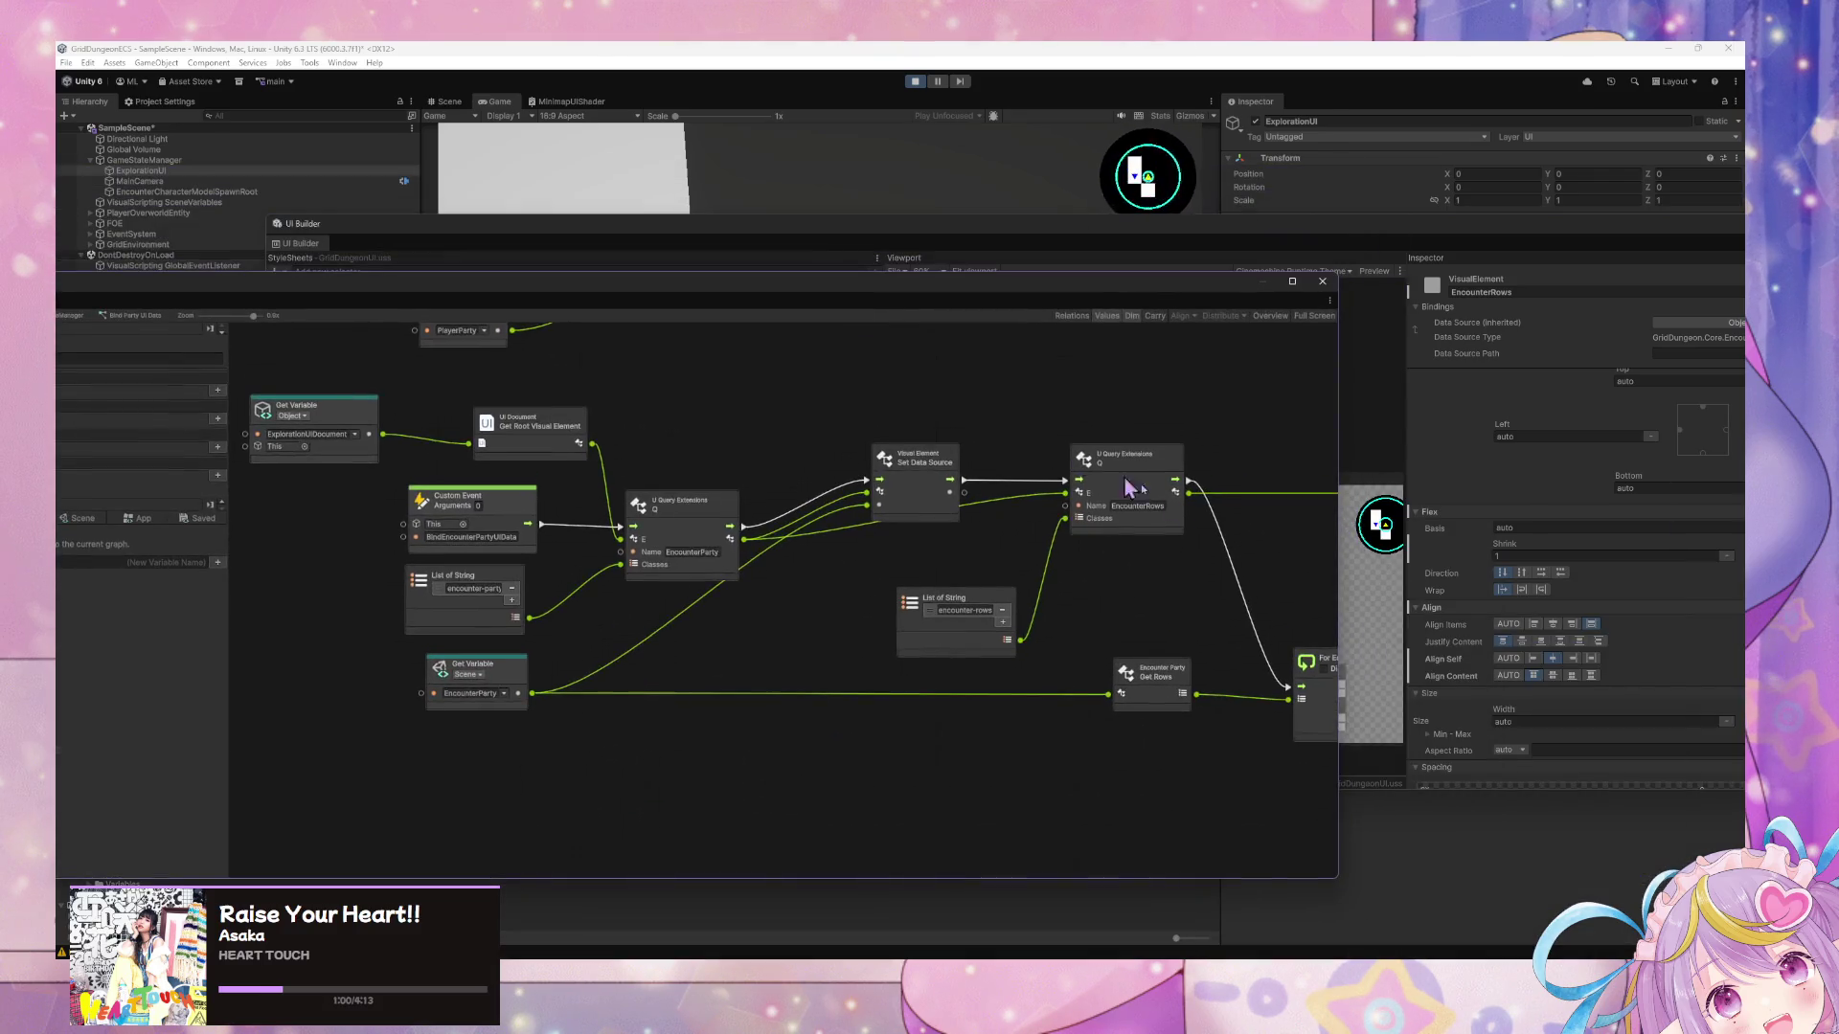
# Line up the Set Data Source and Instantiate nodes neatly along the For Each Loop chain.
pyautogui.moveTo(1130, 490)
pyautogui.mouseDown()
pyautogui.moveTo(726, 443)
pyautogui.moveTo(770, 529)
pyautogui.moveTo(933, 641)
pyautogui.moveTo(829, 514)
pyautogui.moveTo(664, 546)
pyautogui.moveTo(805, 649)
pyautogui.moveTo(809, 592)
pyautogui.mouseUp()
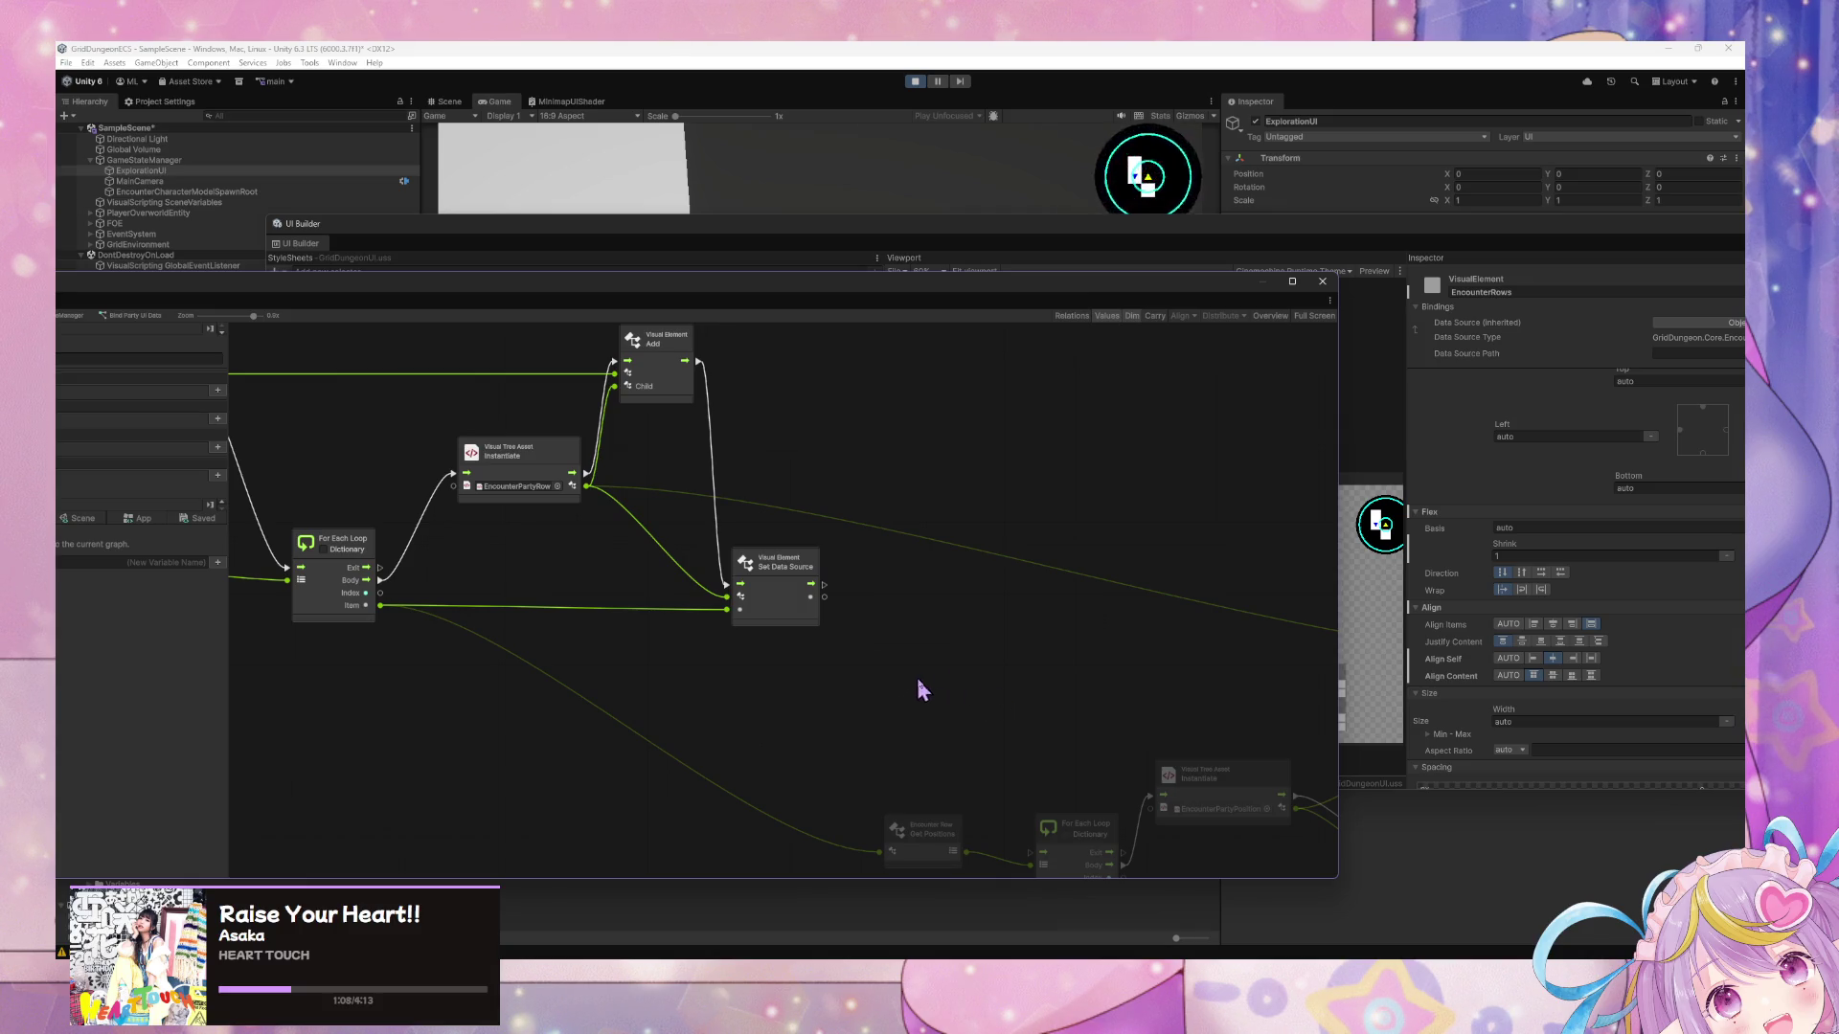
pyautogui.moveTo(809, 595); pyautogui.dragTo(797, 559)
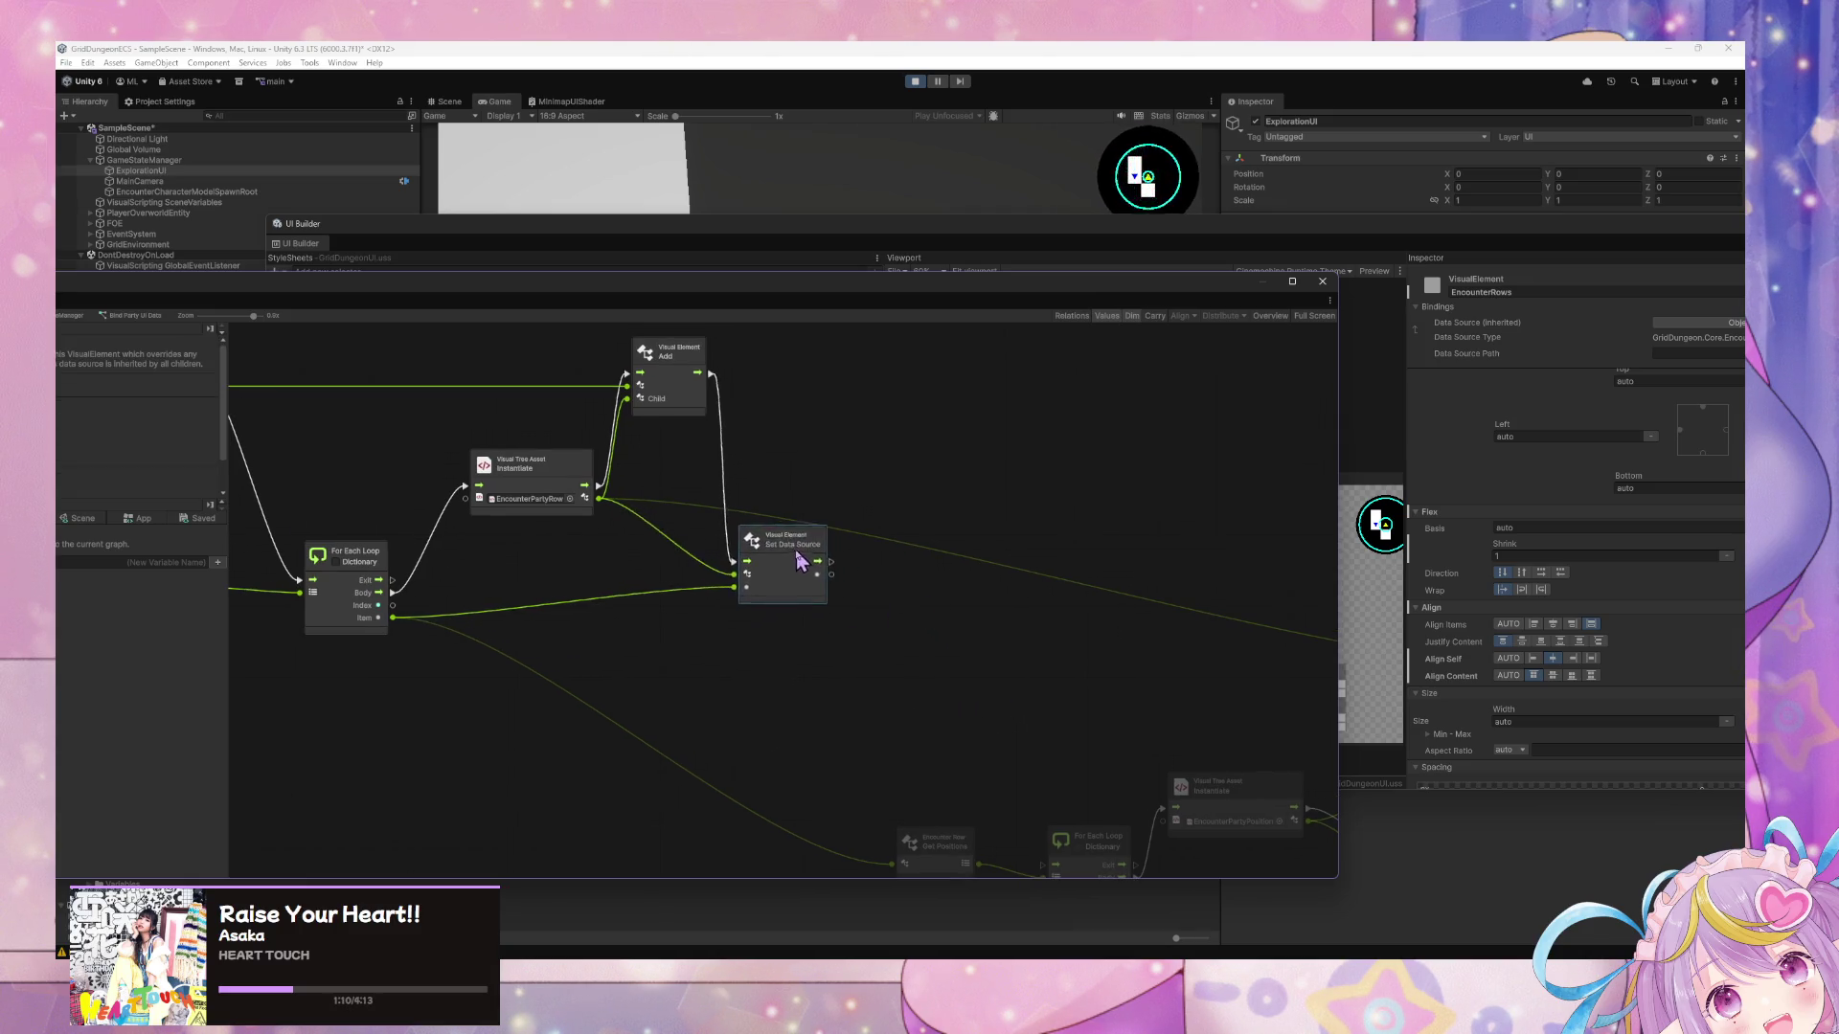
pyautogui.moveTo(911, 615)
pyautogui.mouseDown()
pyautogui.moveTo(1011, 582)
pyautogui.moveTo(992, 582)
pyautogui.mouseUp()
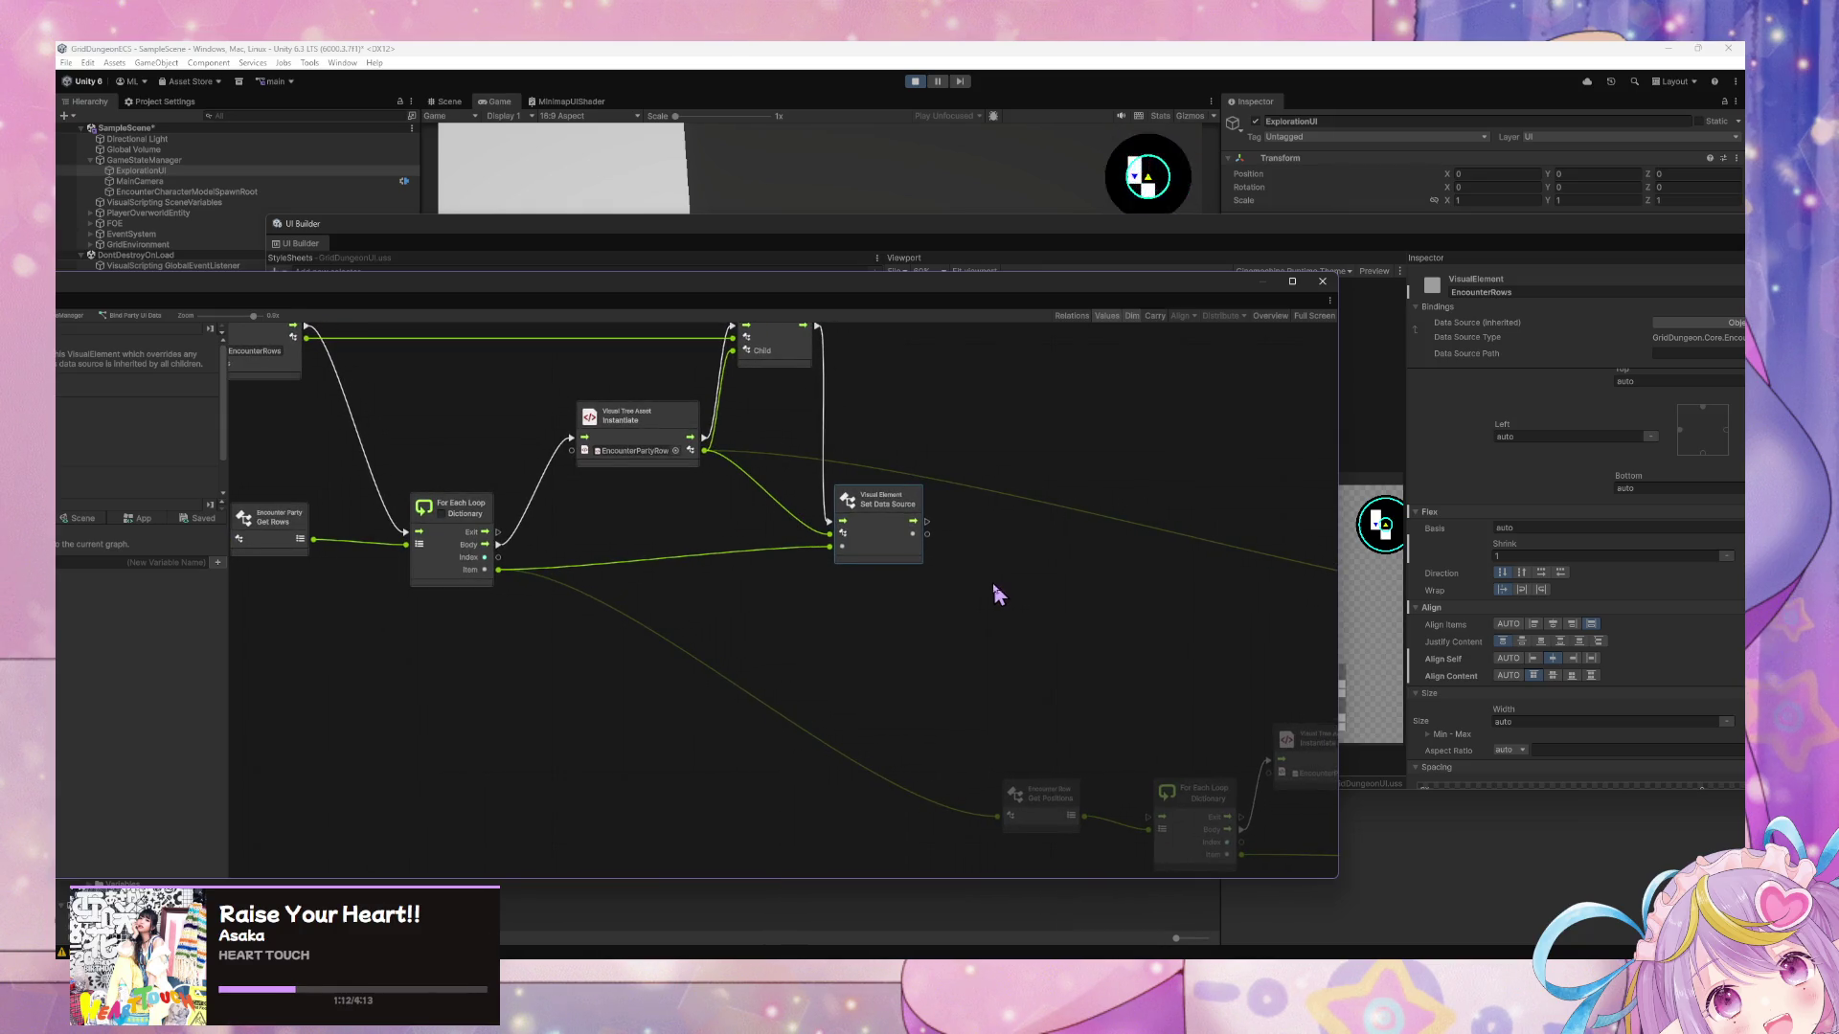
pyautogui.moveTo(677, 428); pyautogui.dragTo(683, 532)
pyautogui.moveTo(772, 465); pyautogui.dragTo(746, 586)
pyautogui.moveTo(677, 656); pyautogui.dragTo(672, 554)
pyautogui.moveTo(939, 648)
pyautogui.mouseDown()
pyautogui.moveTo(808, 526)
pyautogui.moveTo(778, 549)
pyautogui.moveTo(842, 521)
pyautogui.moveTo(720, 498)
pyautogui.moveTo(926, 745)
pyautogui.mouseUp()
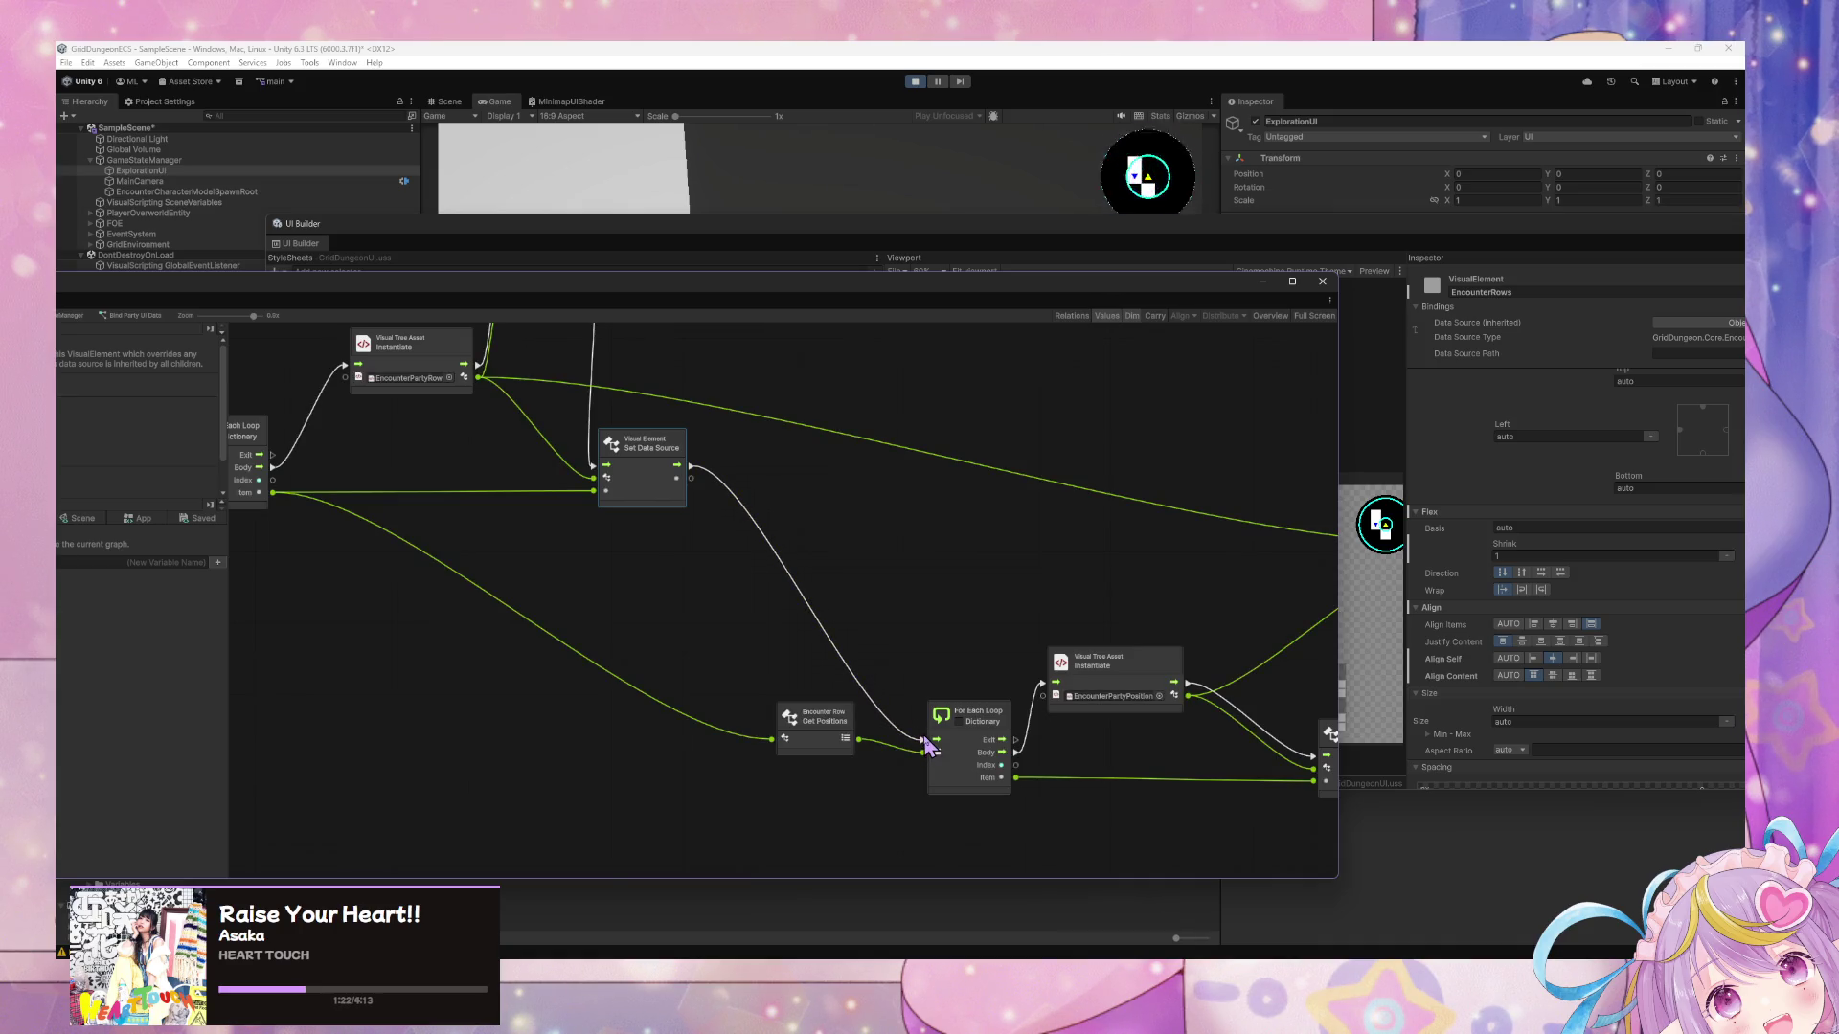
pyautogui.moveTo(1154, 673)
pyautogui.mouseDown()
pyautogui.moveTo(941, 580)
pyautogui.moveTo(962, 633)
pyautogui.moveTo(959, 606)
pyautogui.mouseUp()
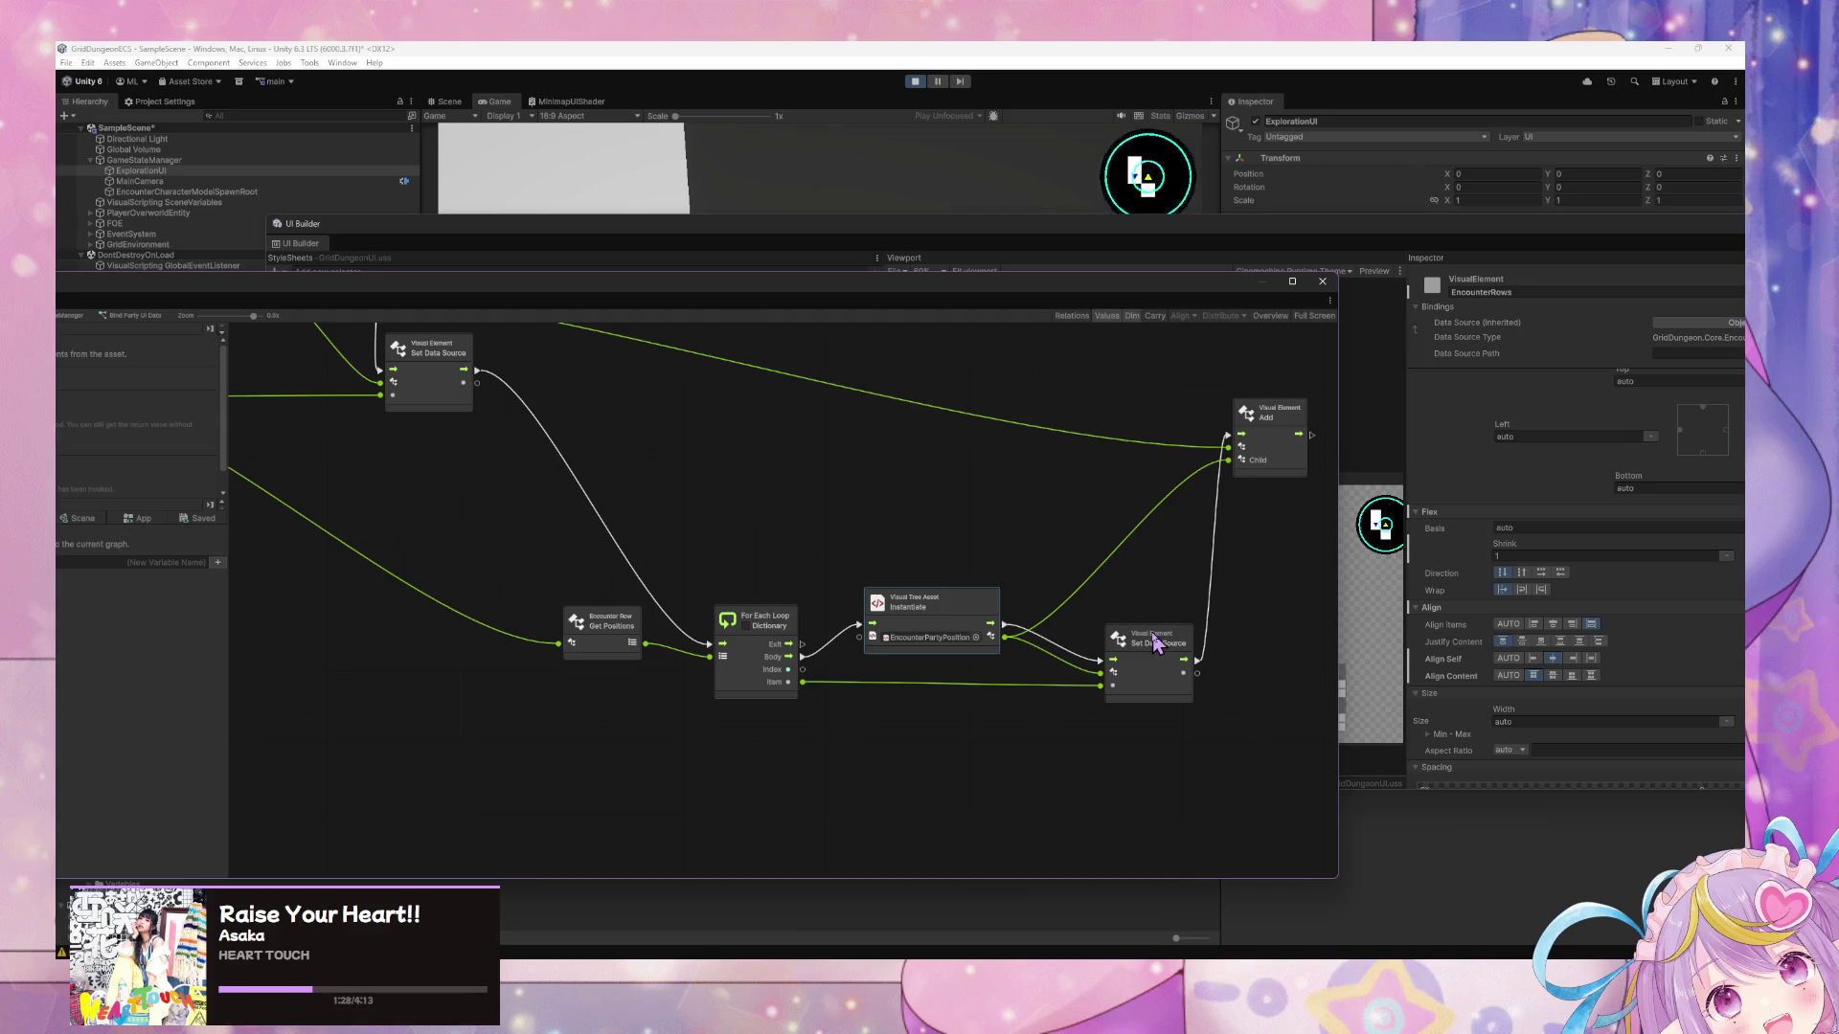
# Reposition the Script Graph window so the Graph Inspector shows the Instantiate node's details.
pyautogui.scroll(5, 1157, 642)
pyautogui.hscroll(-5, 1114, 657)
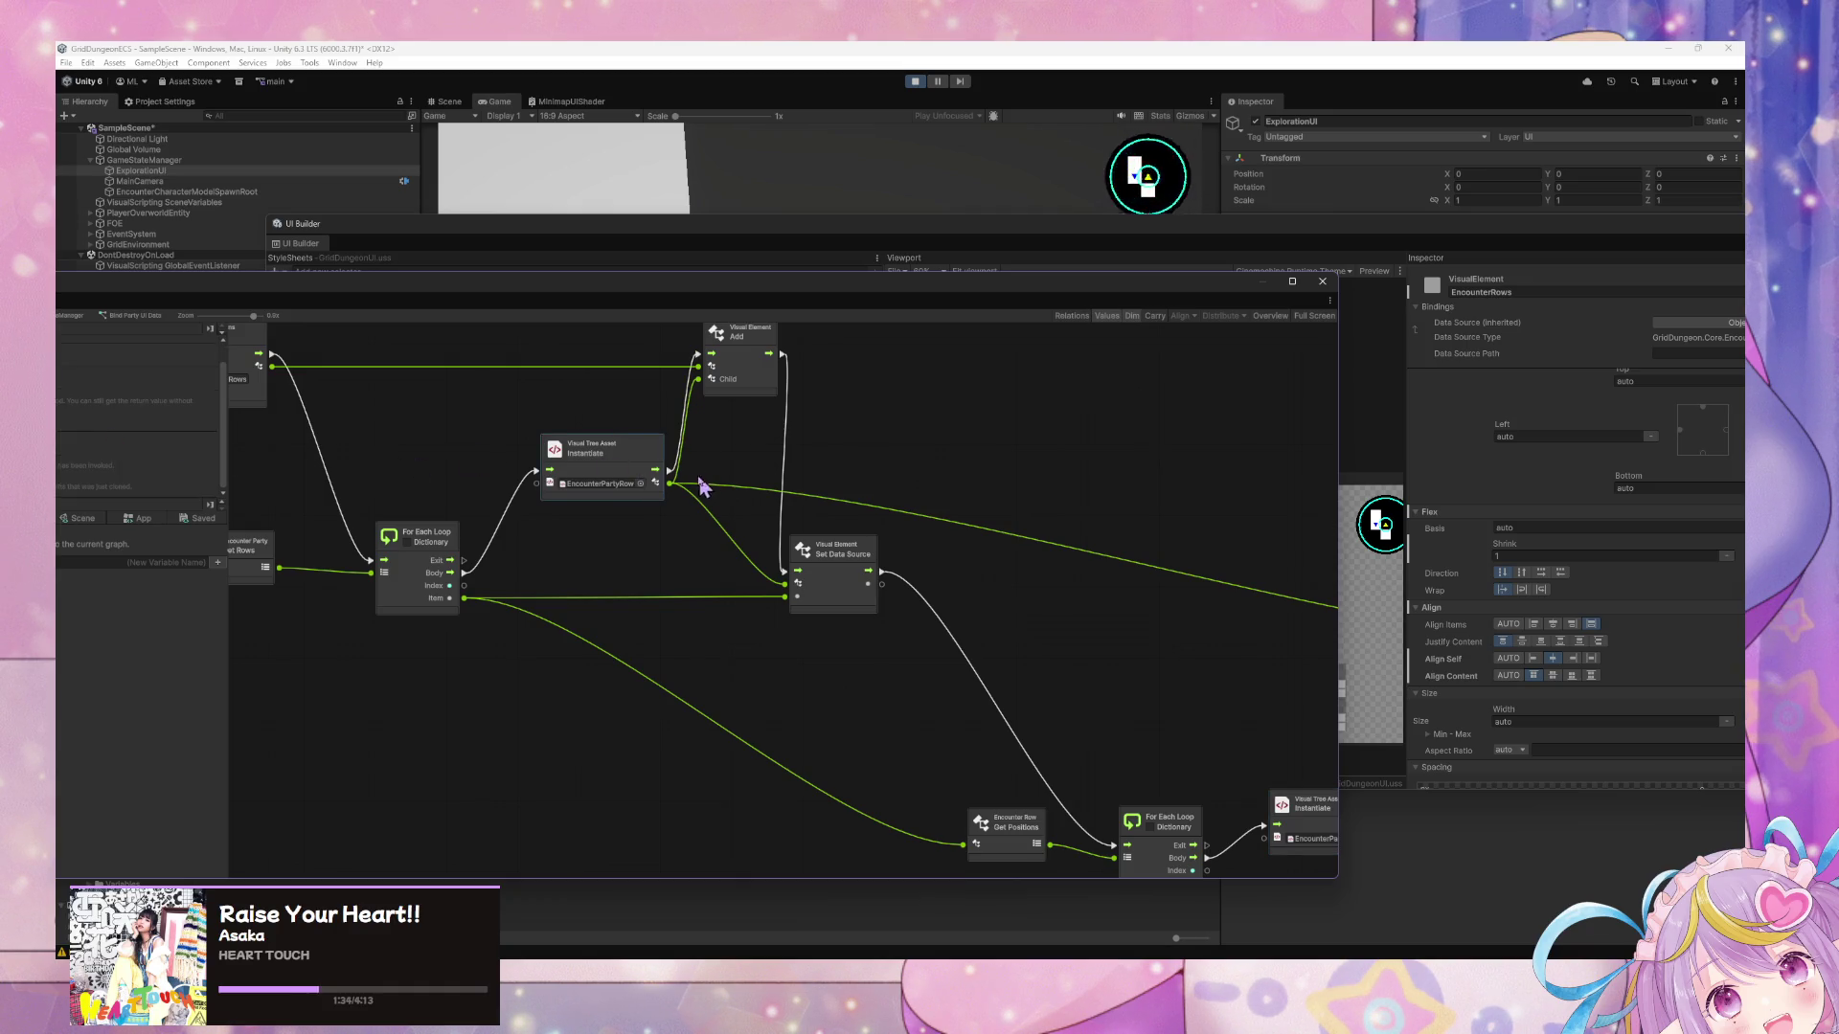
pyautogui.hscroll(8, 1133, 533)
pyautogui.scroll(-2, 967, 486)
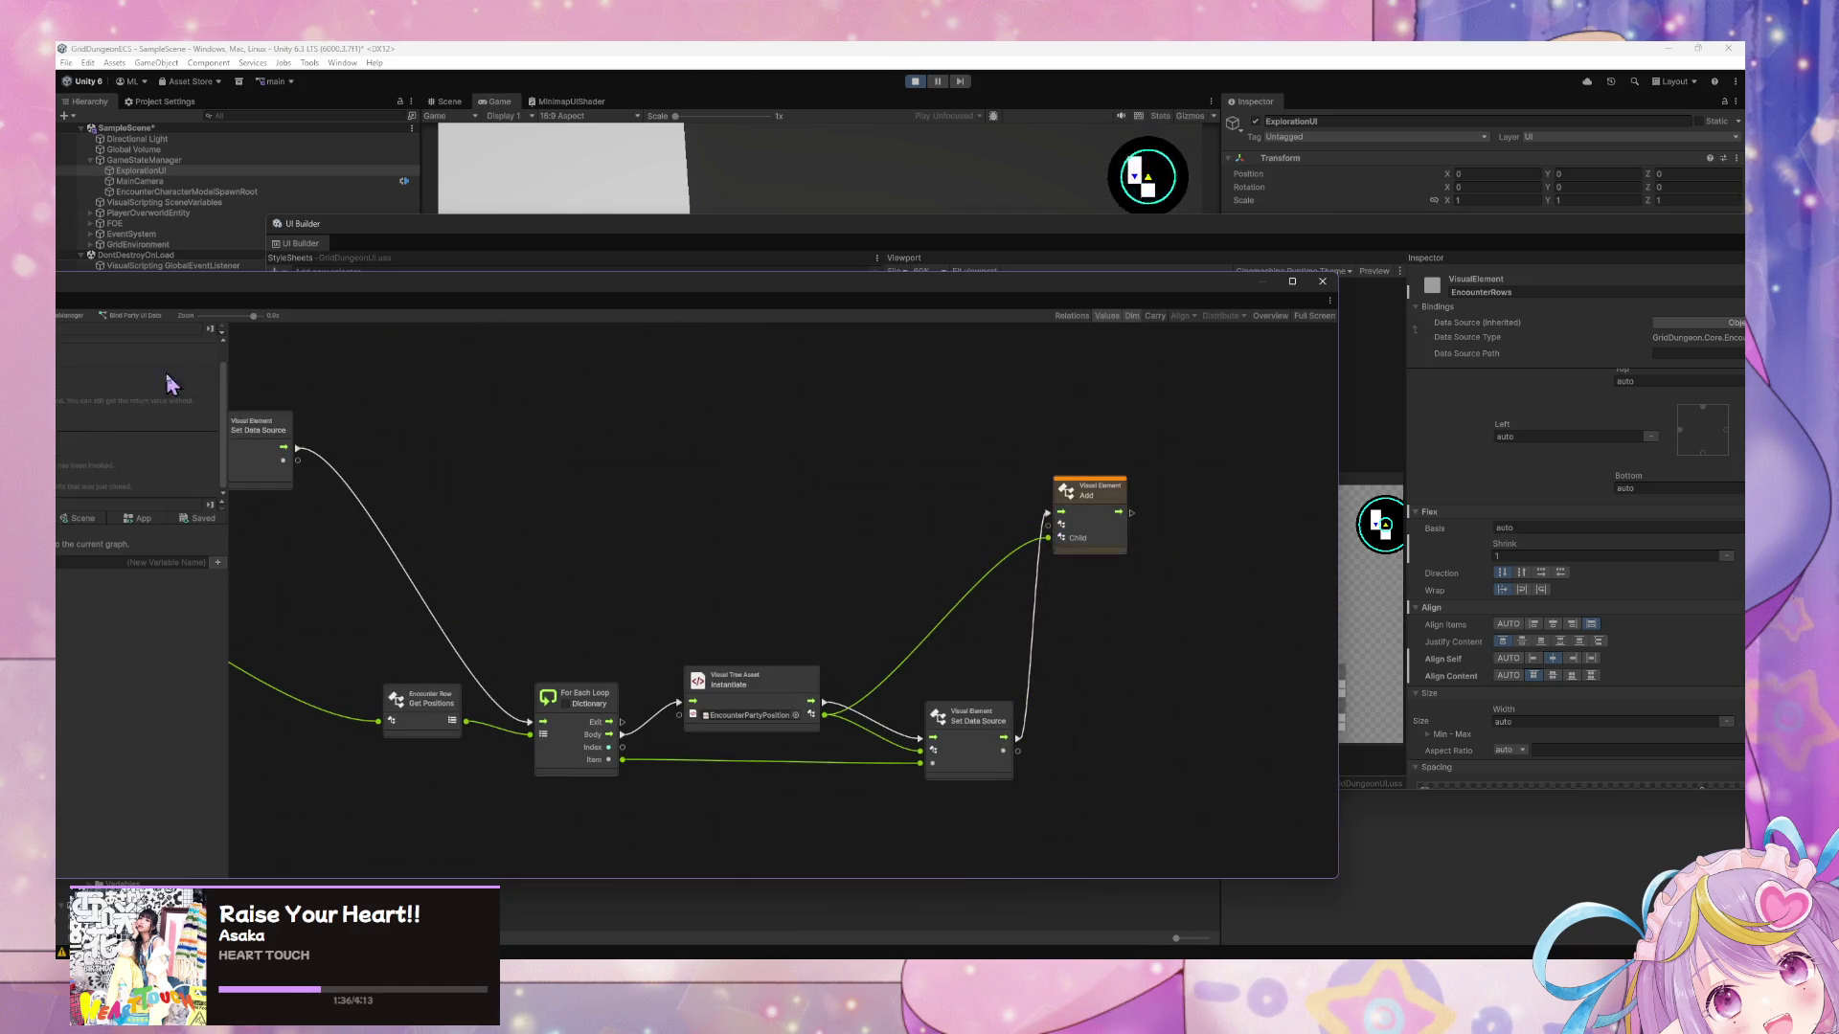
pyautogui.hscroll(-9, 815, 531)
pyautogui.scroll(2, 815, 531)
pyautogui.hscroll(-1, 839, 532)
pyautogui.scroll(1, 839, 532)
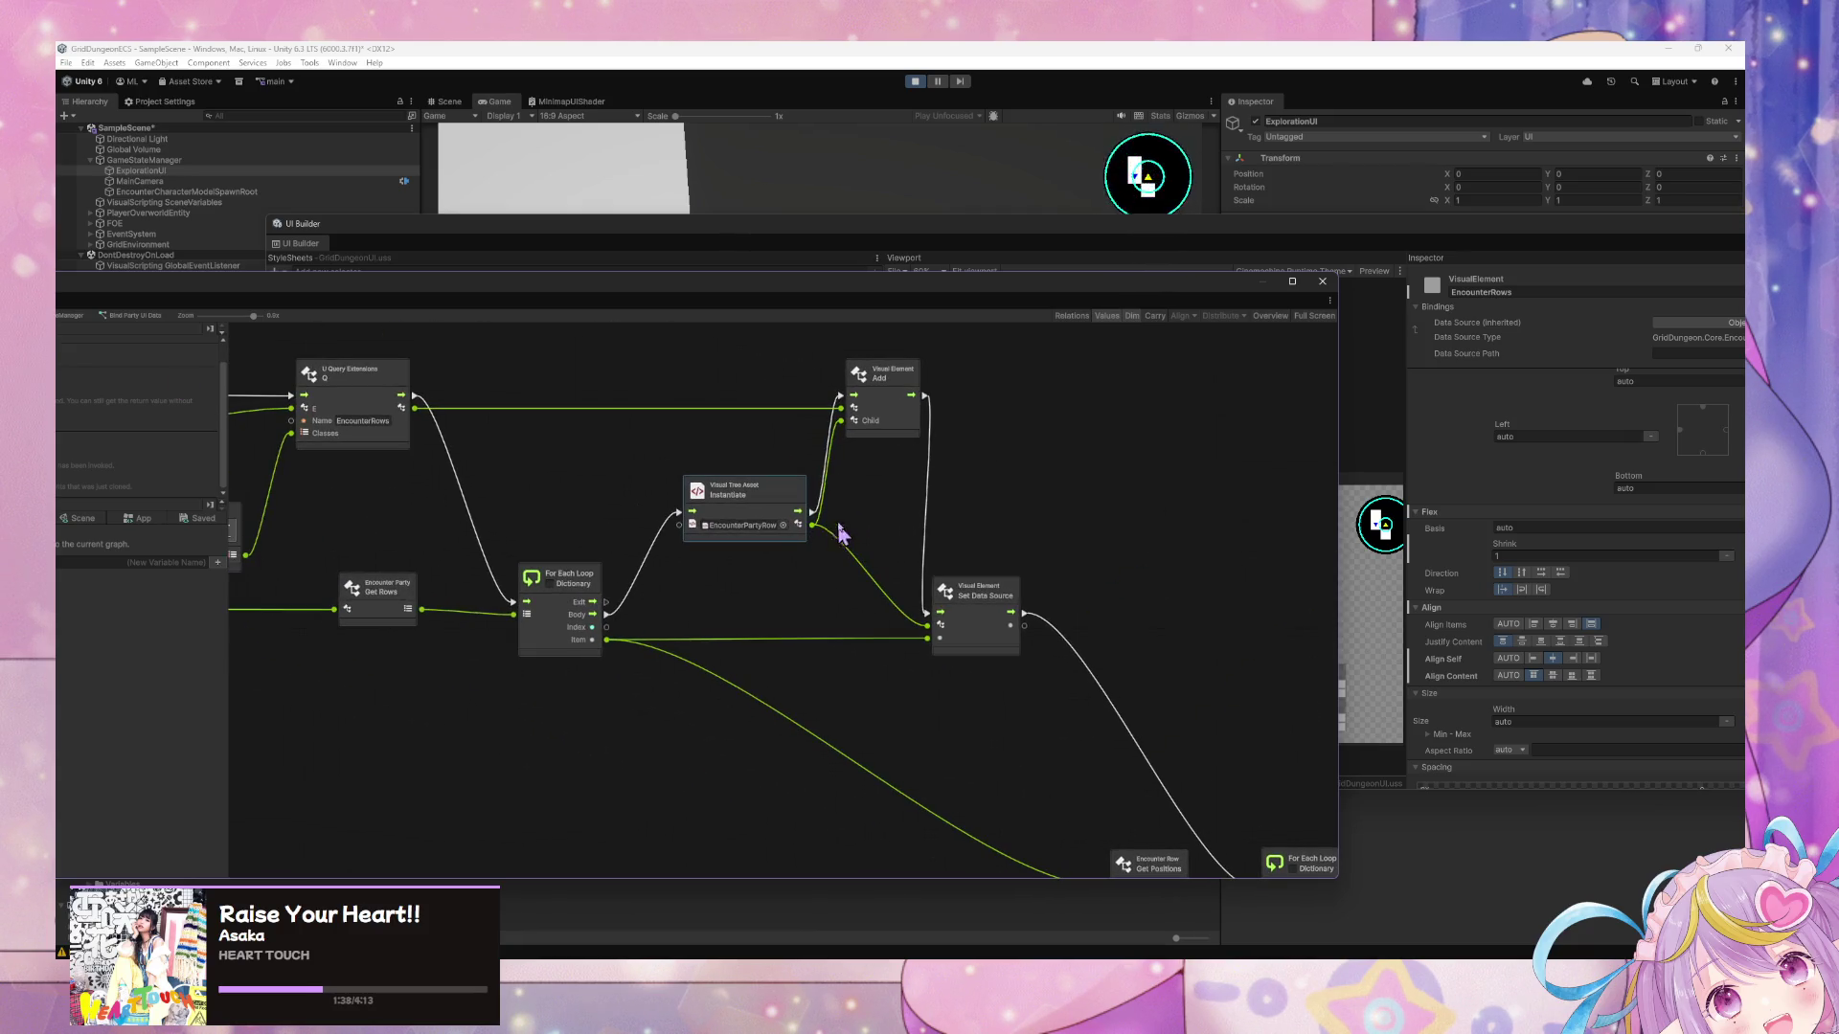
pyautogui.hscroll(-1, 656, 448)
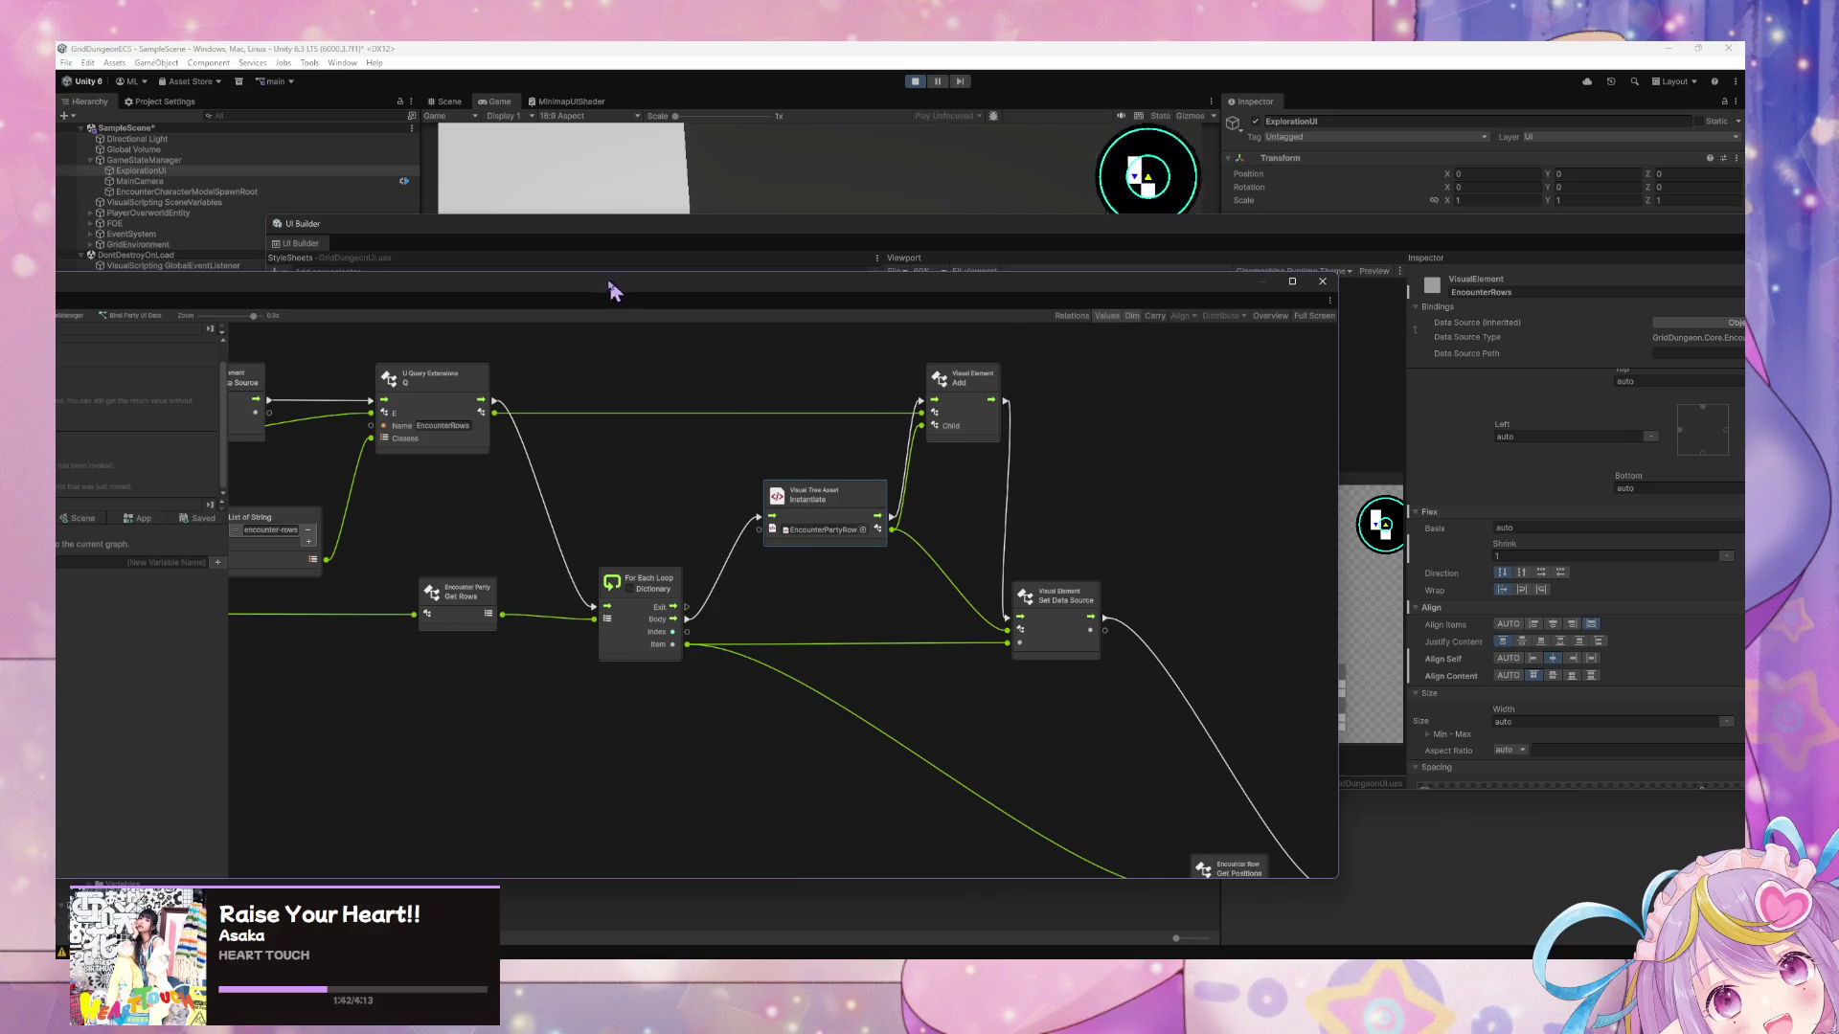
pyautogui.moveTo(608, 303); pyautogui.dragTo(975, 342)
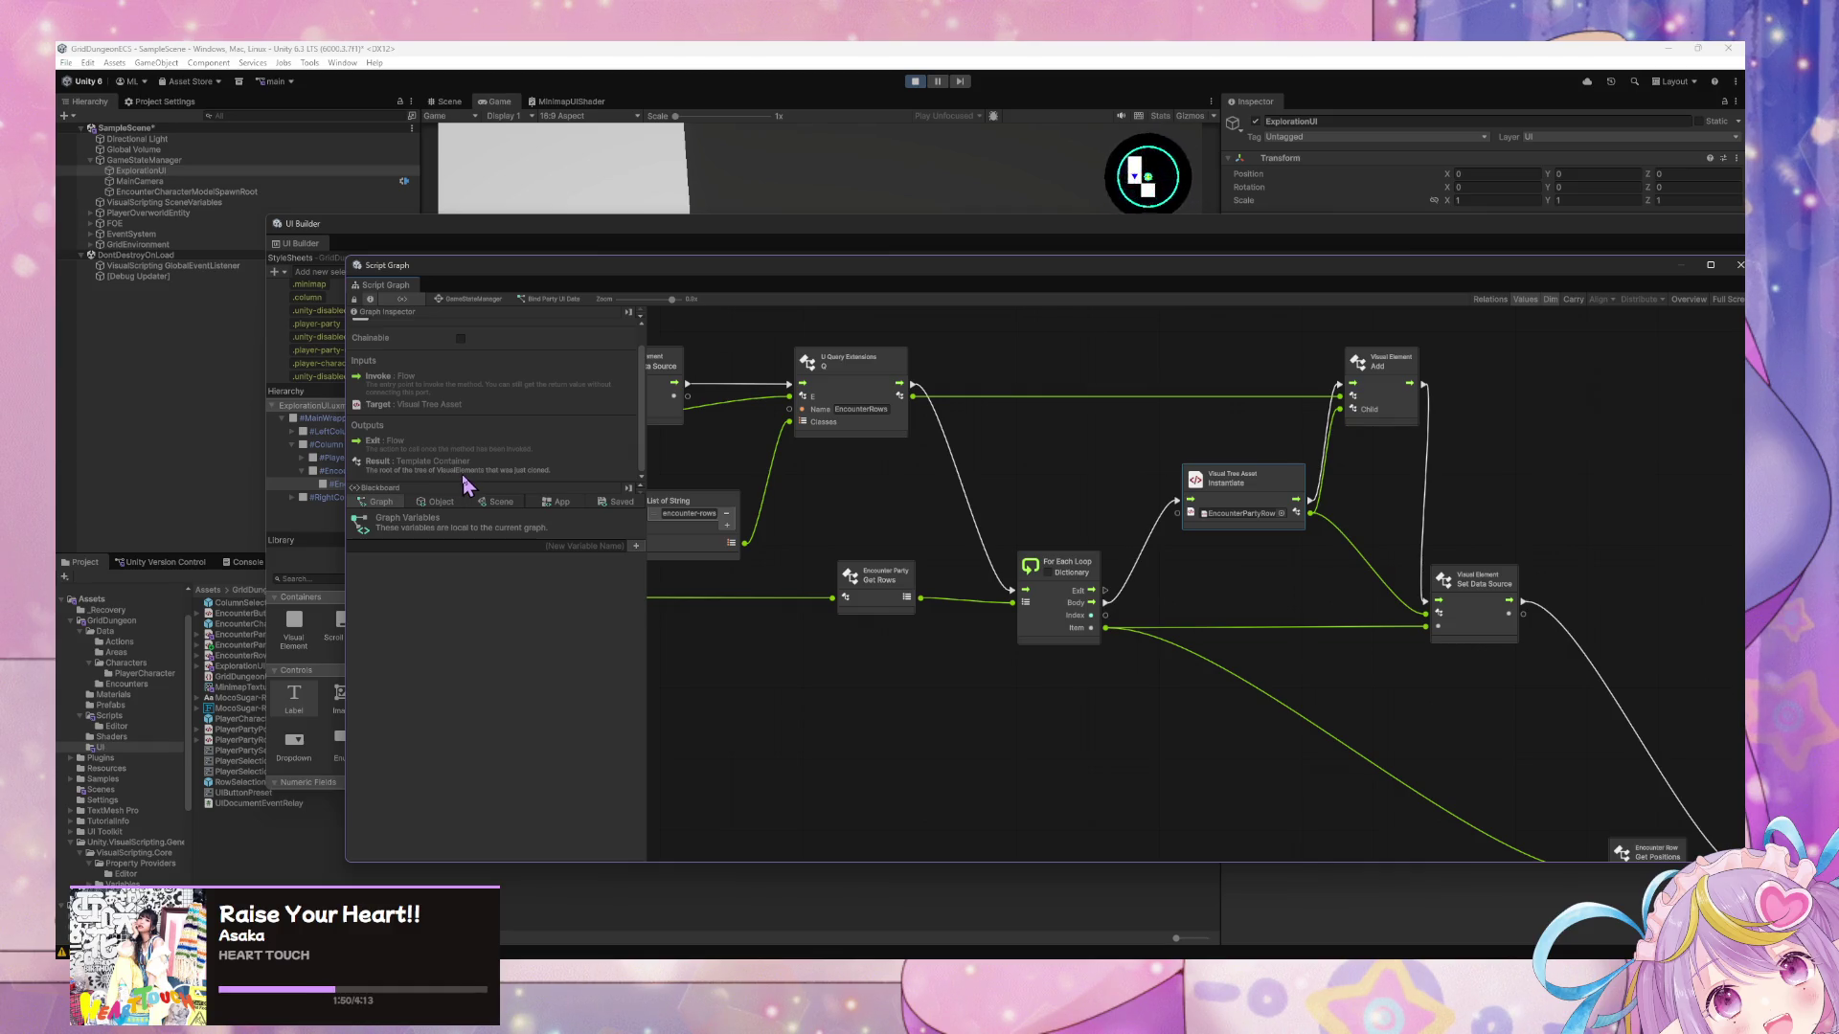
# Connect the Instantiate node's Result to the Visual Element Add node's Child input.
pyautogui.moveTo(1376, 613); pyautogui.dragTo(813, 589)
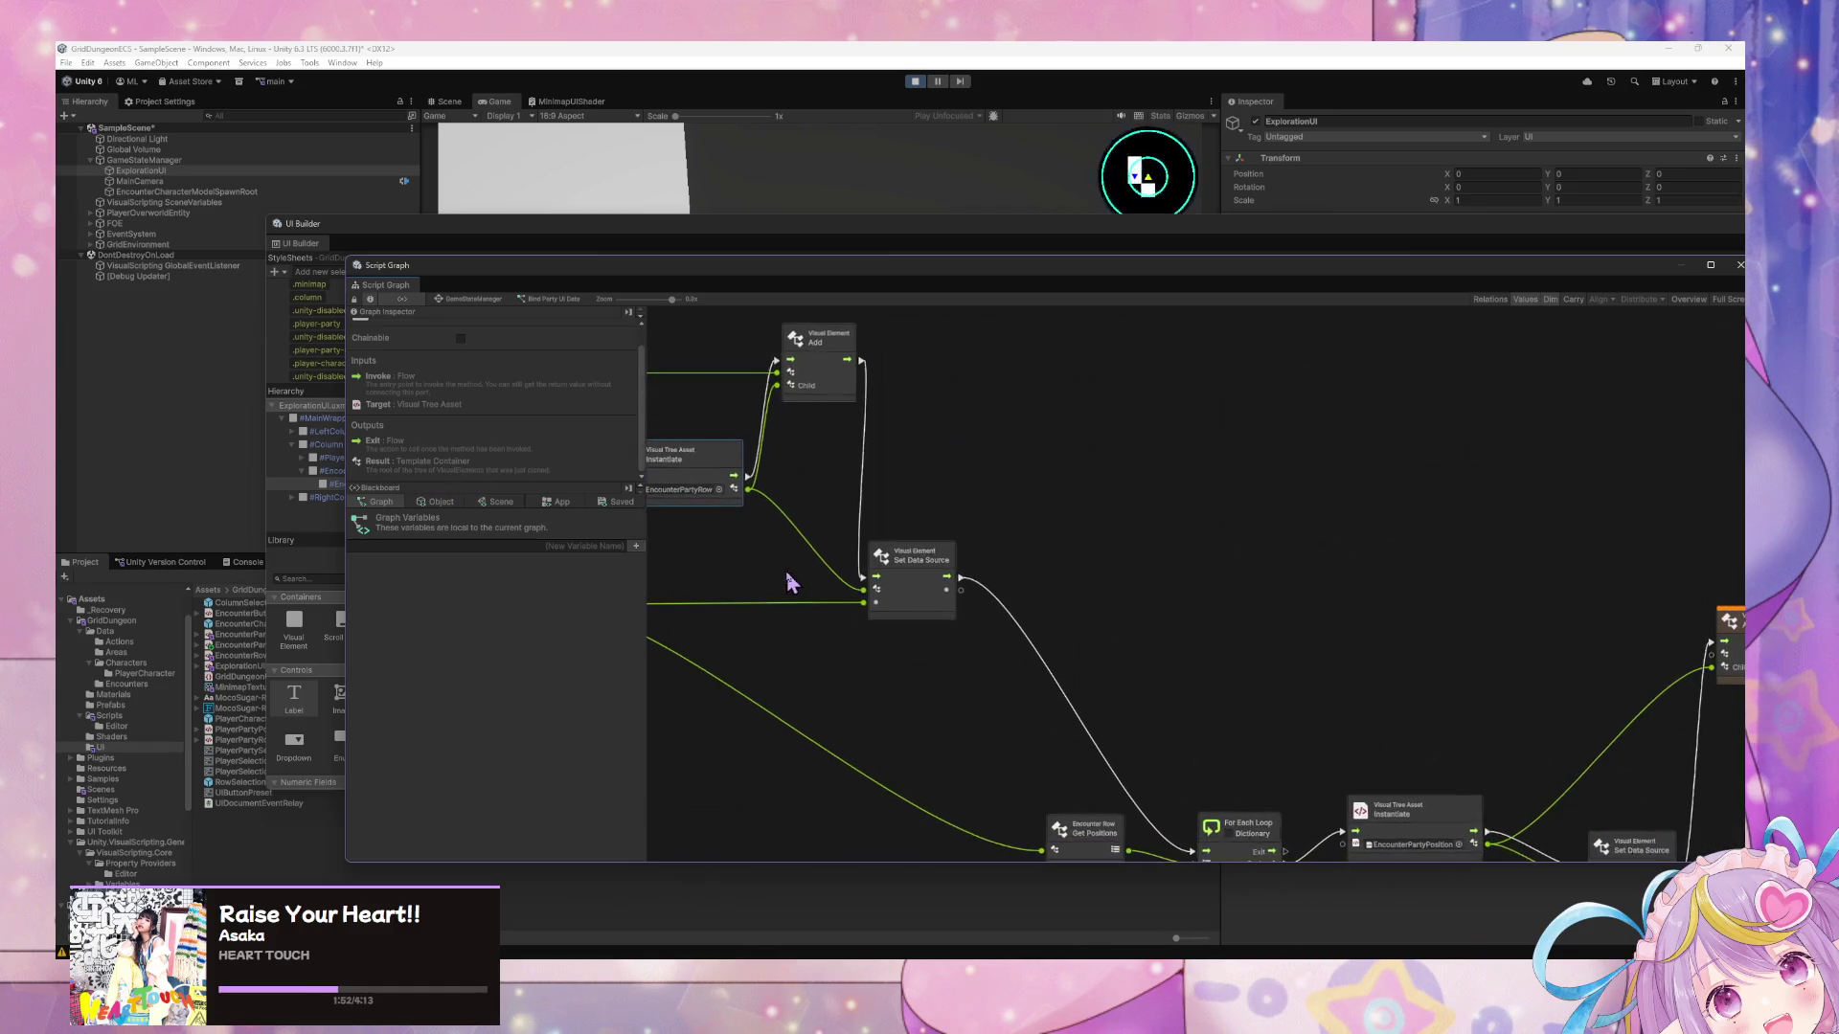
pyautogui.moveTo(748, 490)
pyautogui.mouseDown()
pyautogui.moveTo(1363, 625)
pyautogui.moveTo(1129, 567)
pyautogui.moveTo(1425, 621)
pyautogui.moveTo(1451, 608)
pyautogui.mouseUp()
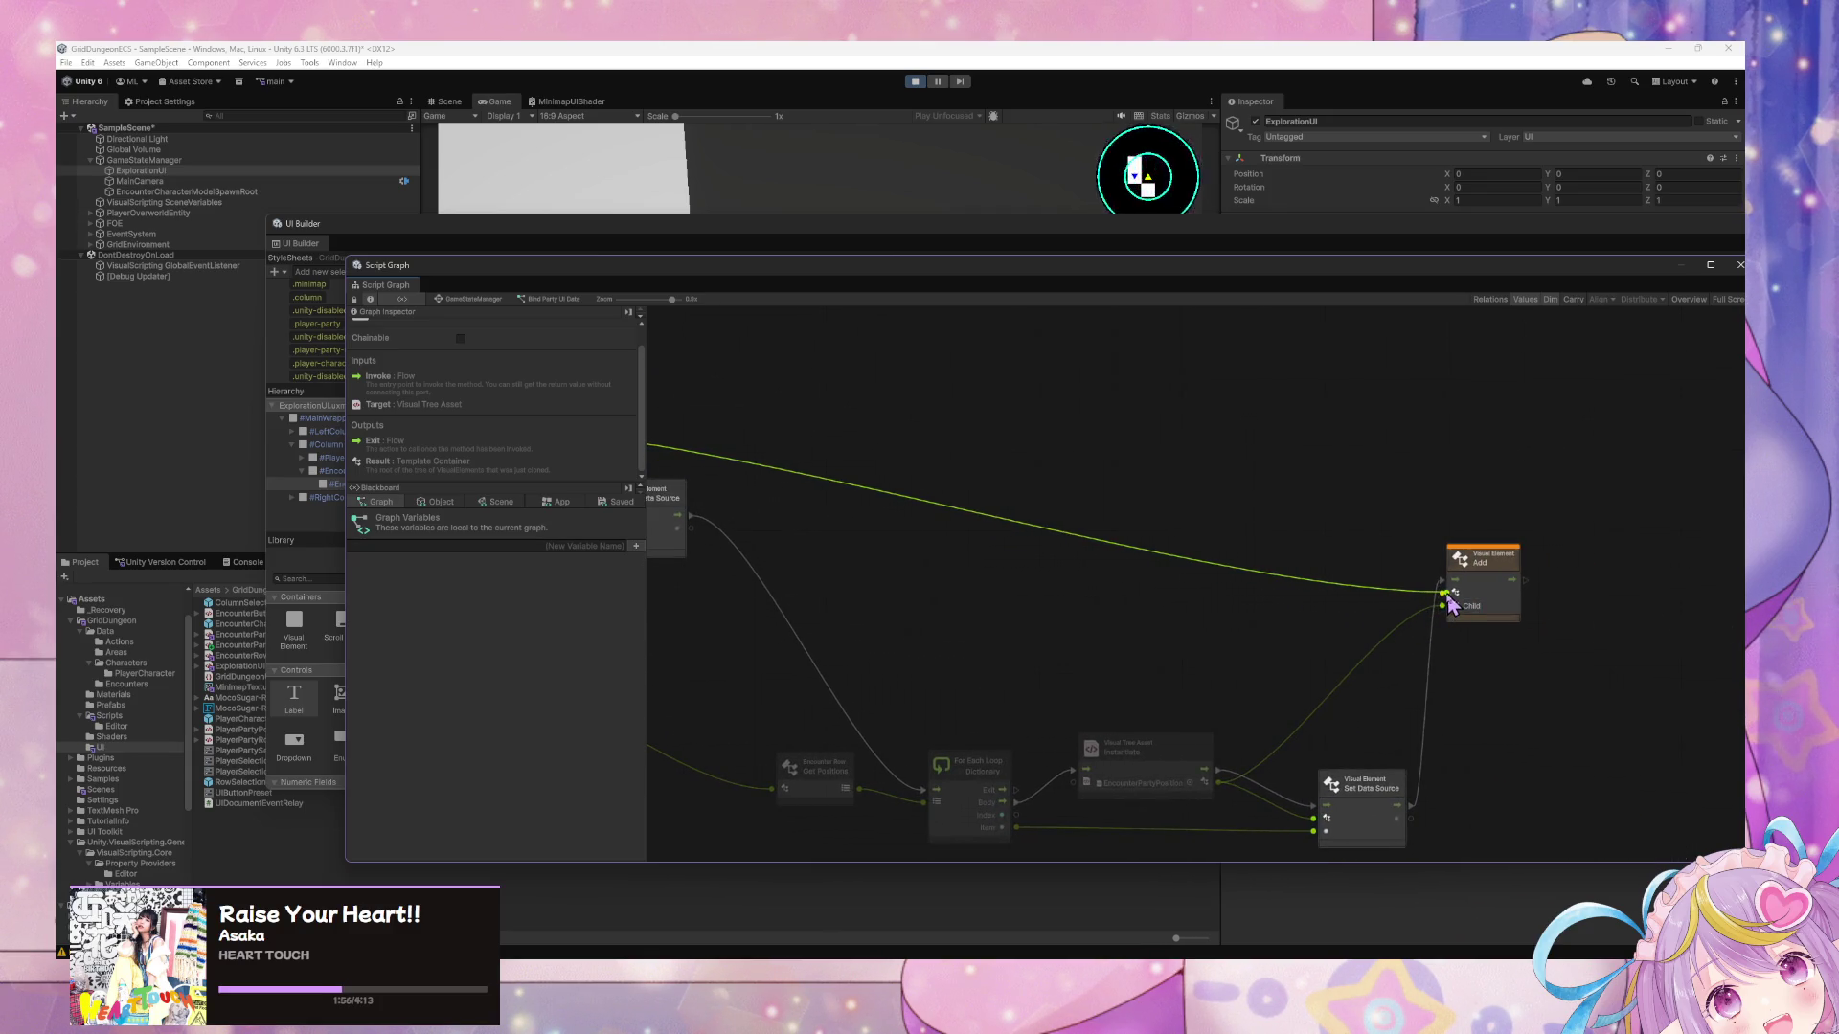
pyautogui.moveTo(928, 623)
pyautogui.mouseDown()
pyautogui.moveTo(1019, 531)
pyautogui.moveTo(1339, 616)
pyautogui.moveTo(1130, 600)
pyautogui.mouseUp()
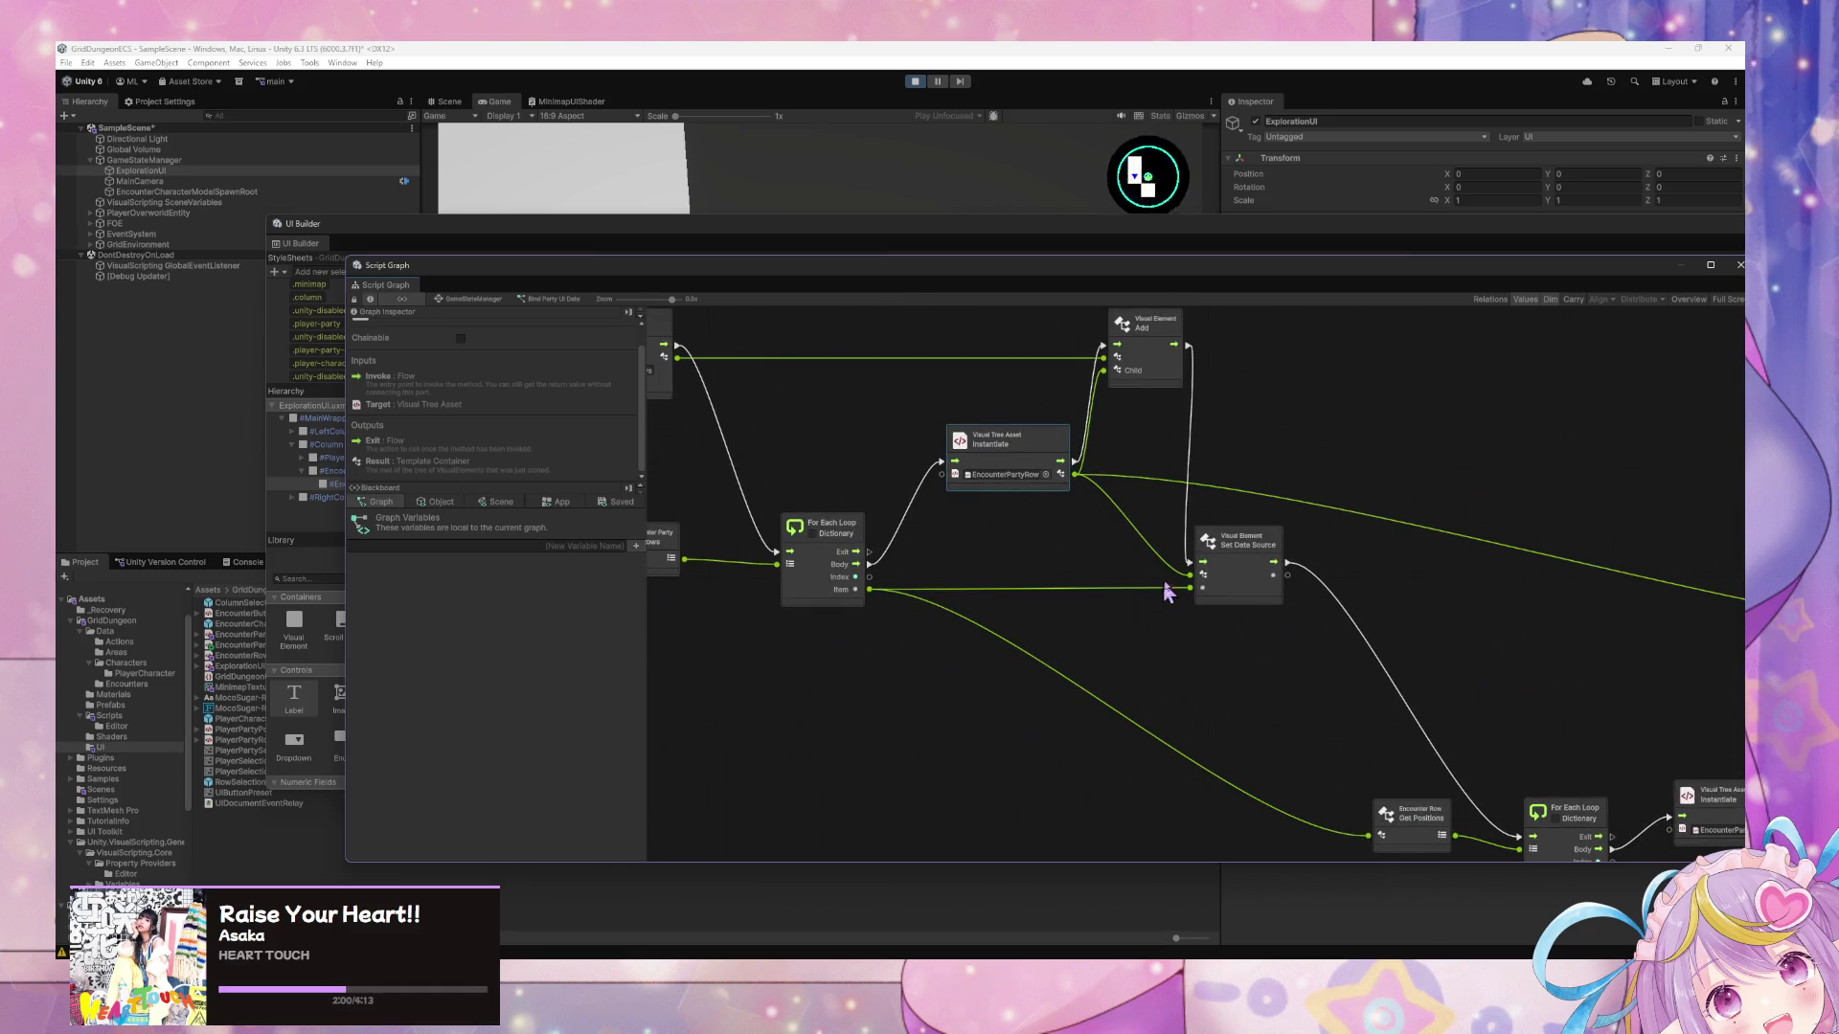
# Move the Script Graph window down so the UI Builder is visible above it.
pyautogui.scroll(-3, 1236, 586)
pyautogui.hscroll(5, 1235, 586)
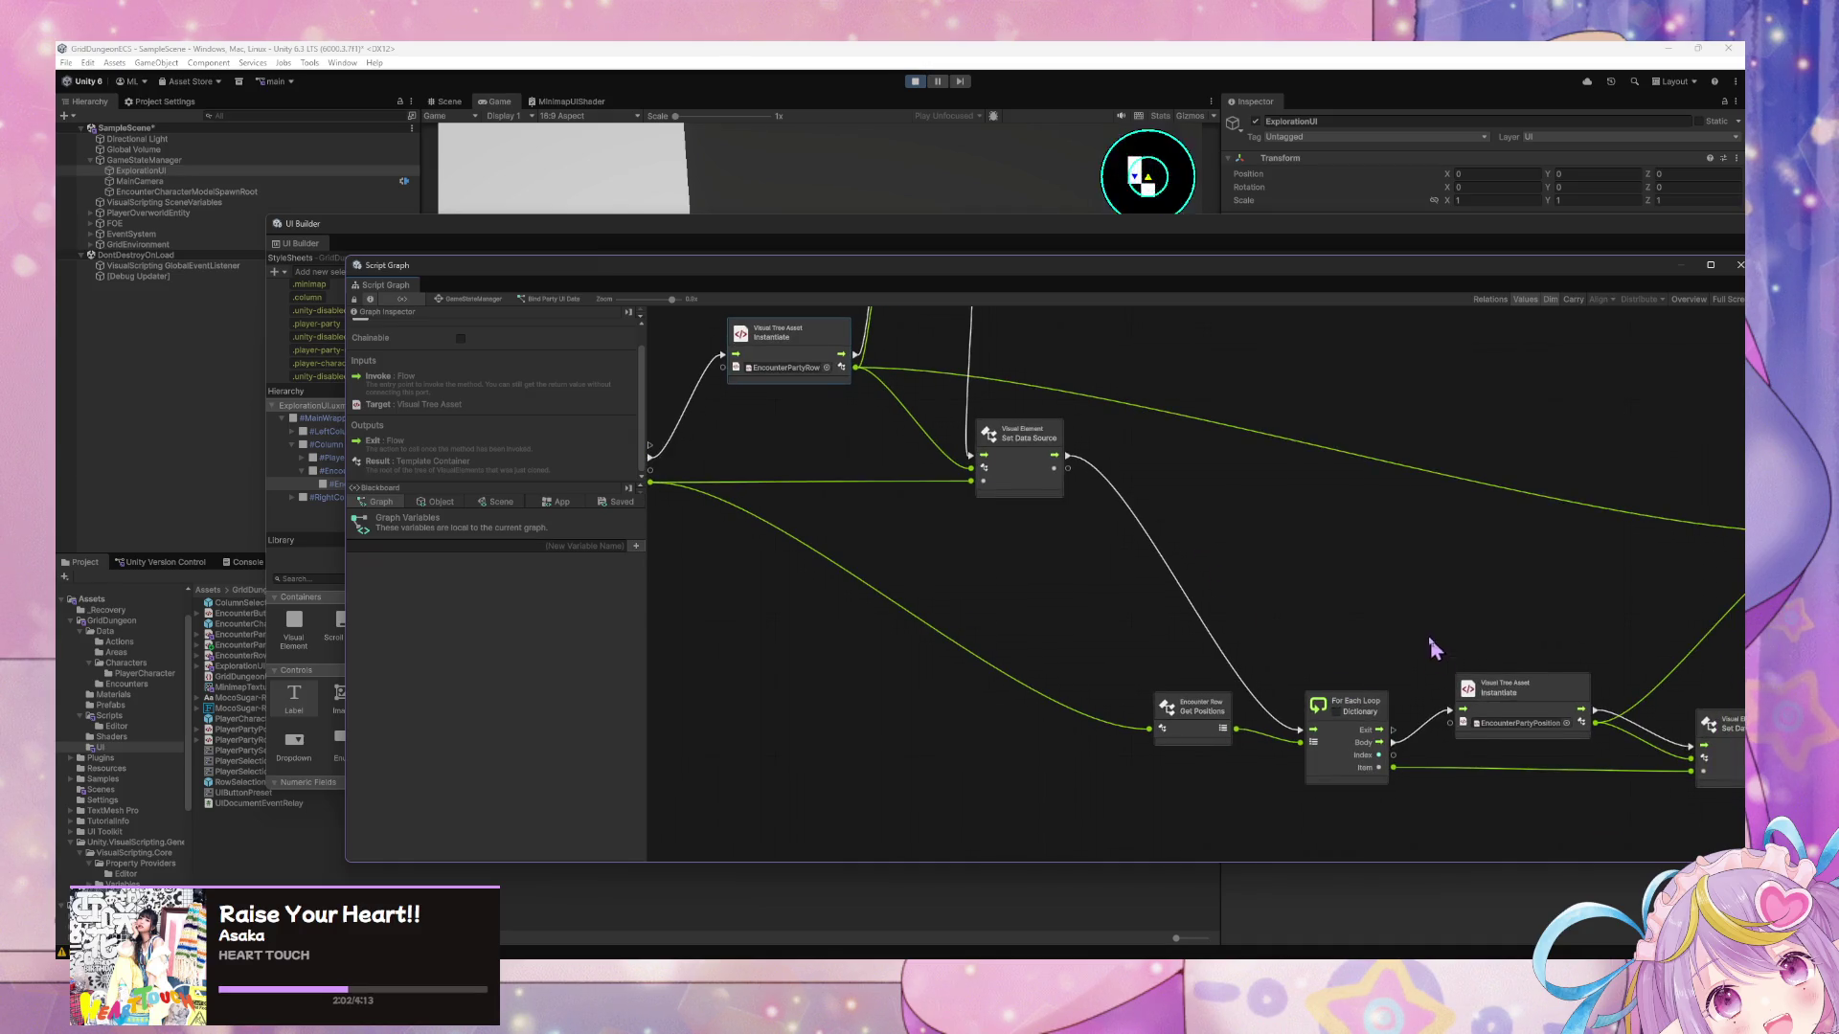
pyautogui.scroll(-2, 1433, 649)
pyautogui.hscroll(6, 1433, 649)
pyautogui.scroll(4, 1184, 780)
pyautogui.hscroll(-10, 1184, 781)
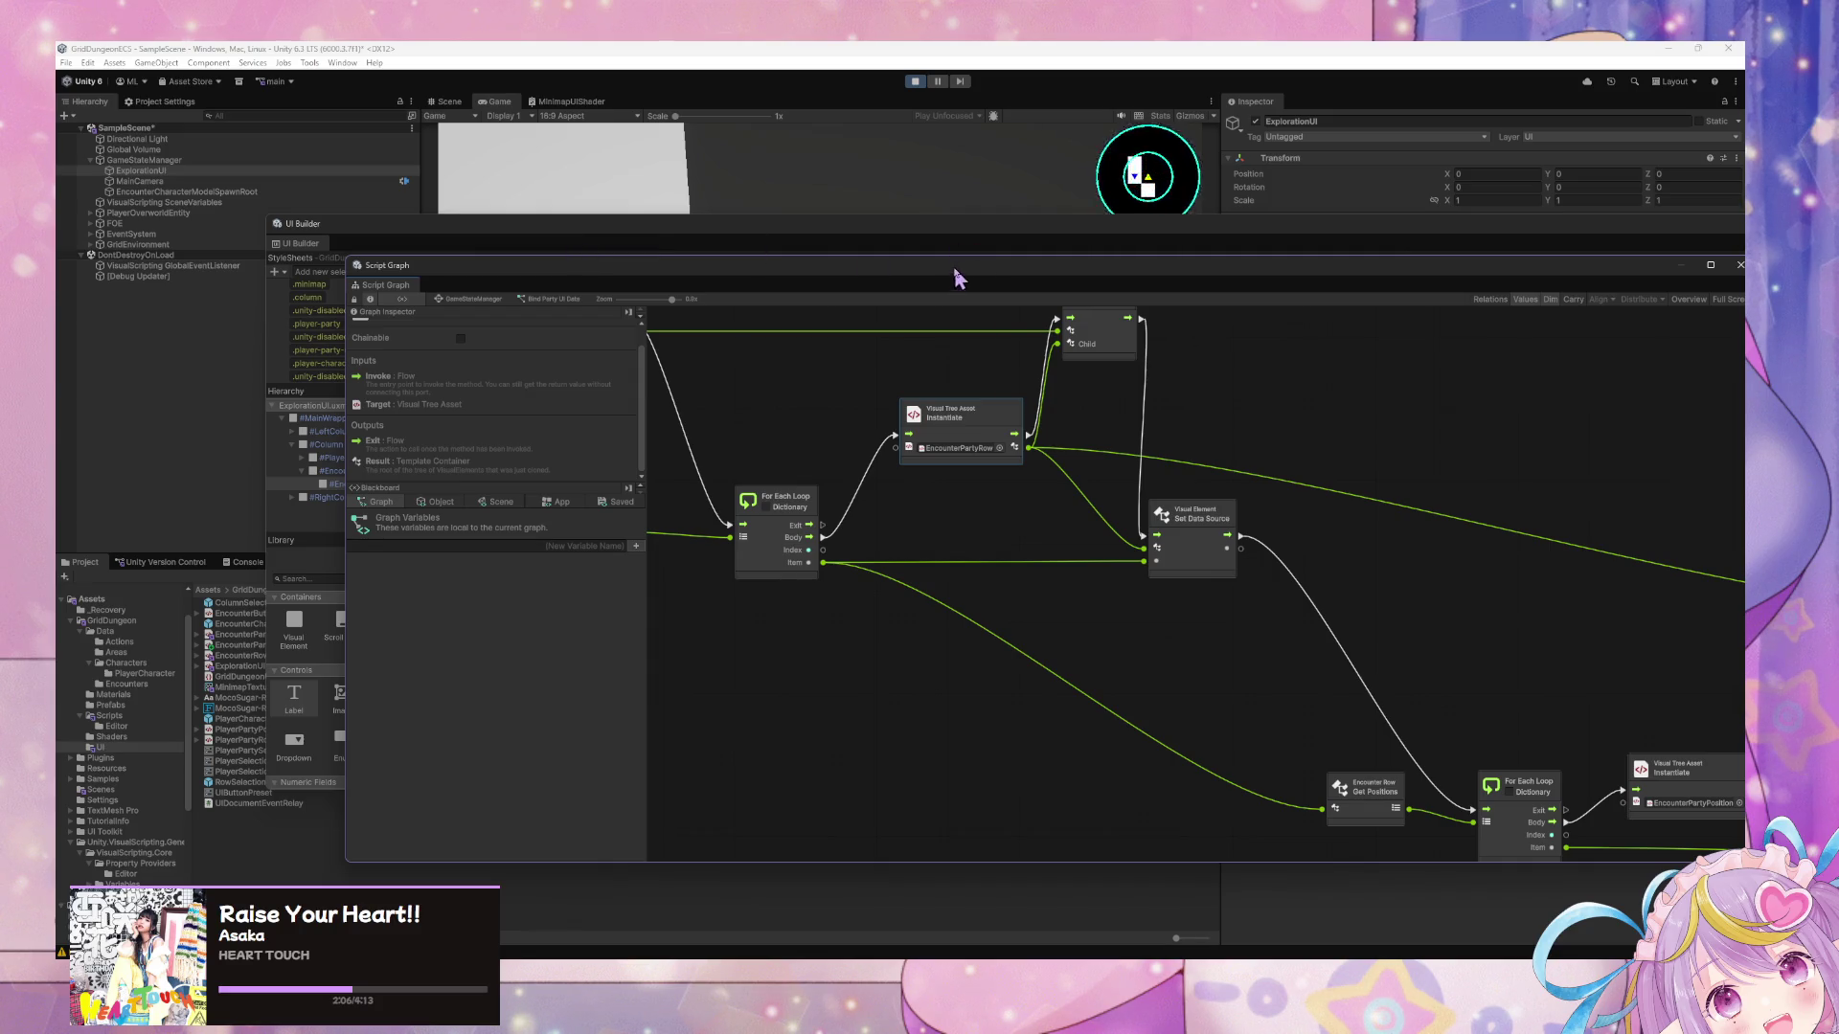
pyautogui.moveTo(957, 278); pyautogui.dragTo(971, 615)
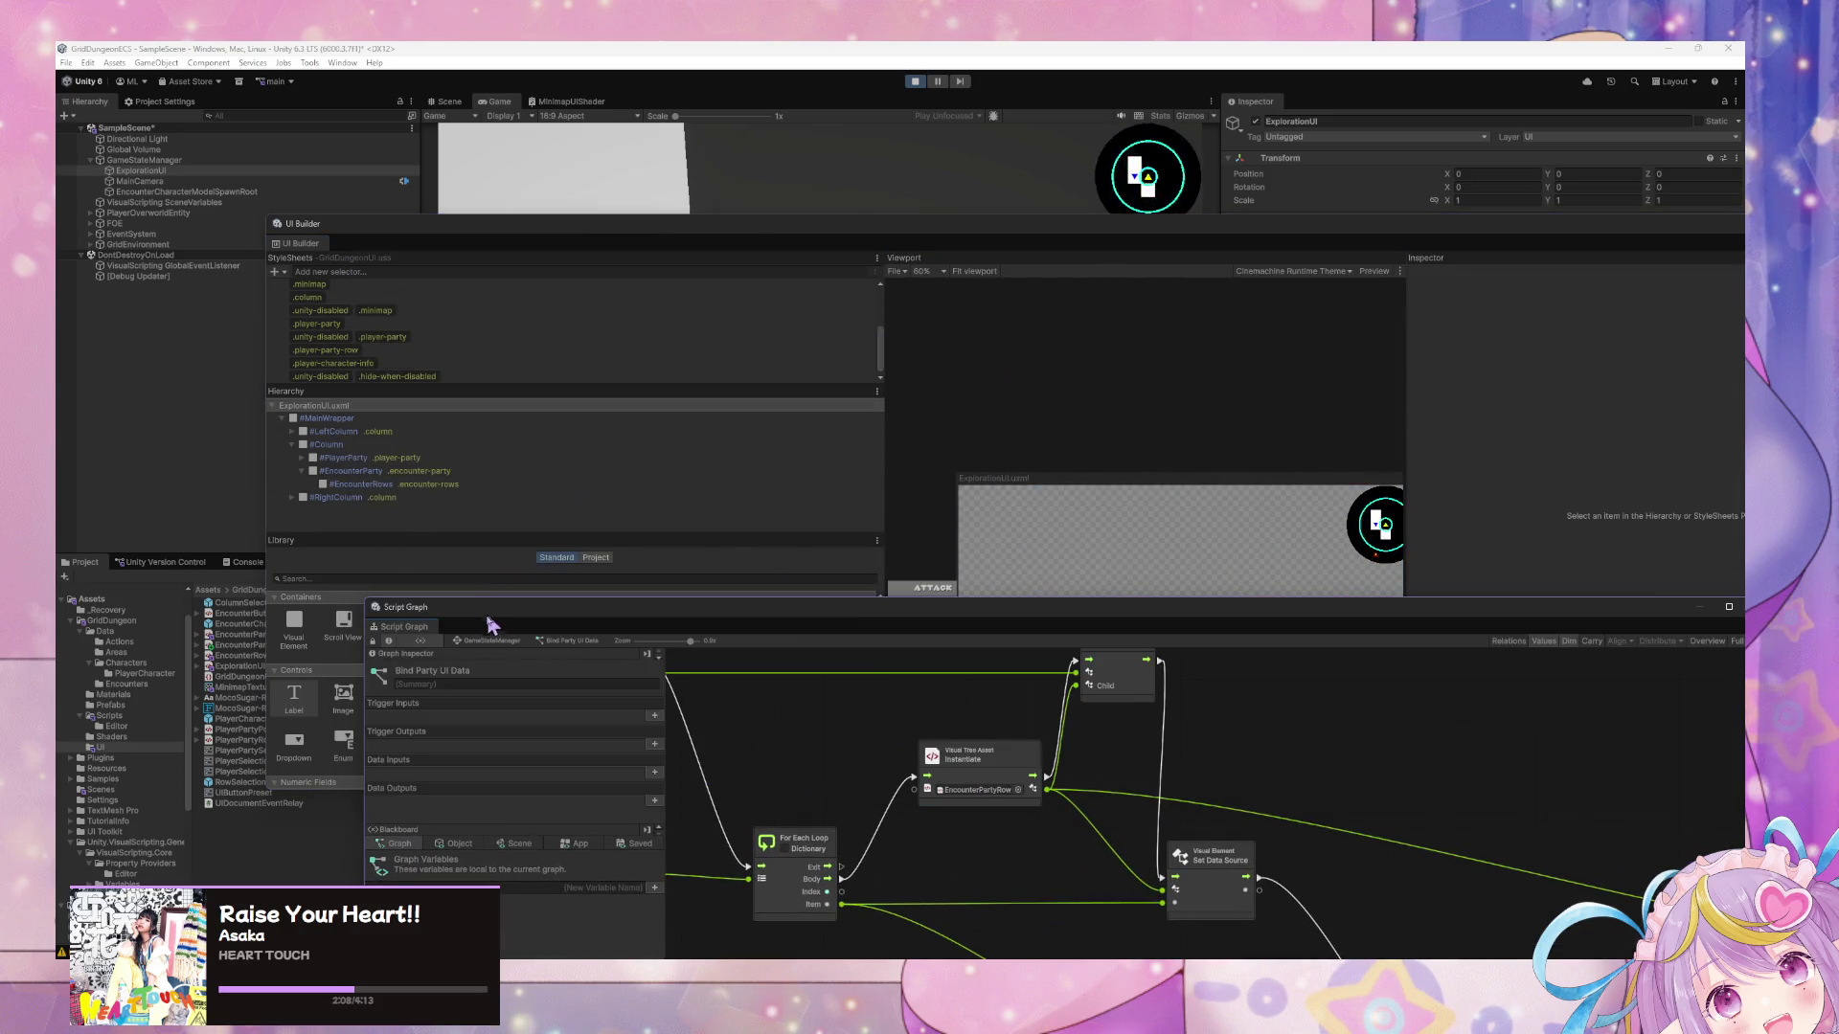
# From the GameStateManager graph, force-enter Test Load/Clear Encounter Data and enlarge the Game view.
pyautogui.click(492, 642)
pyautogui.hscroll(-6, 1190, 911)
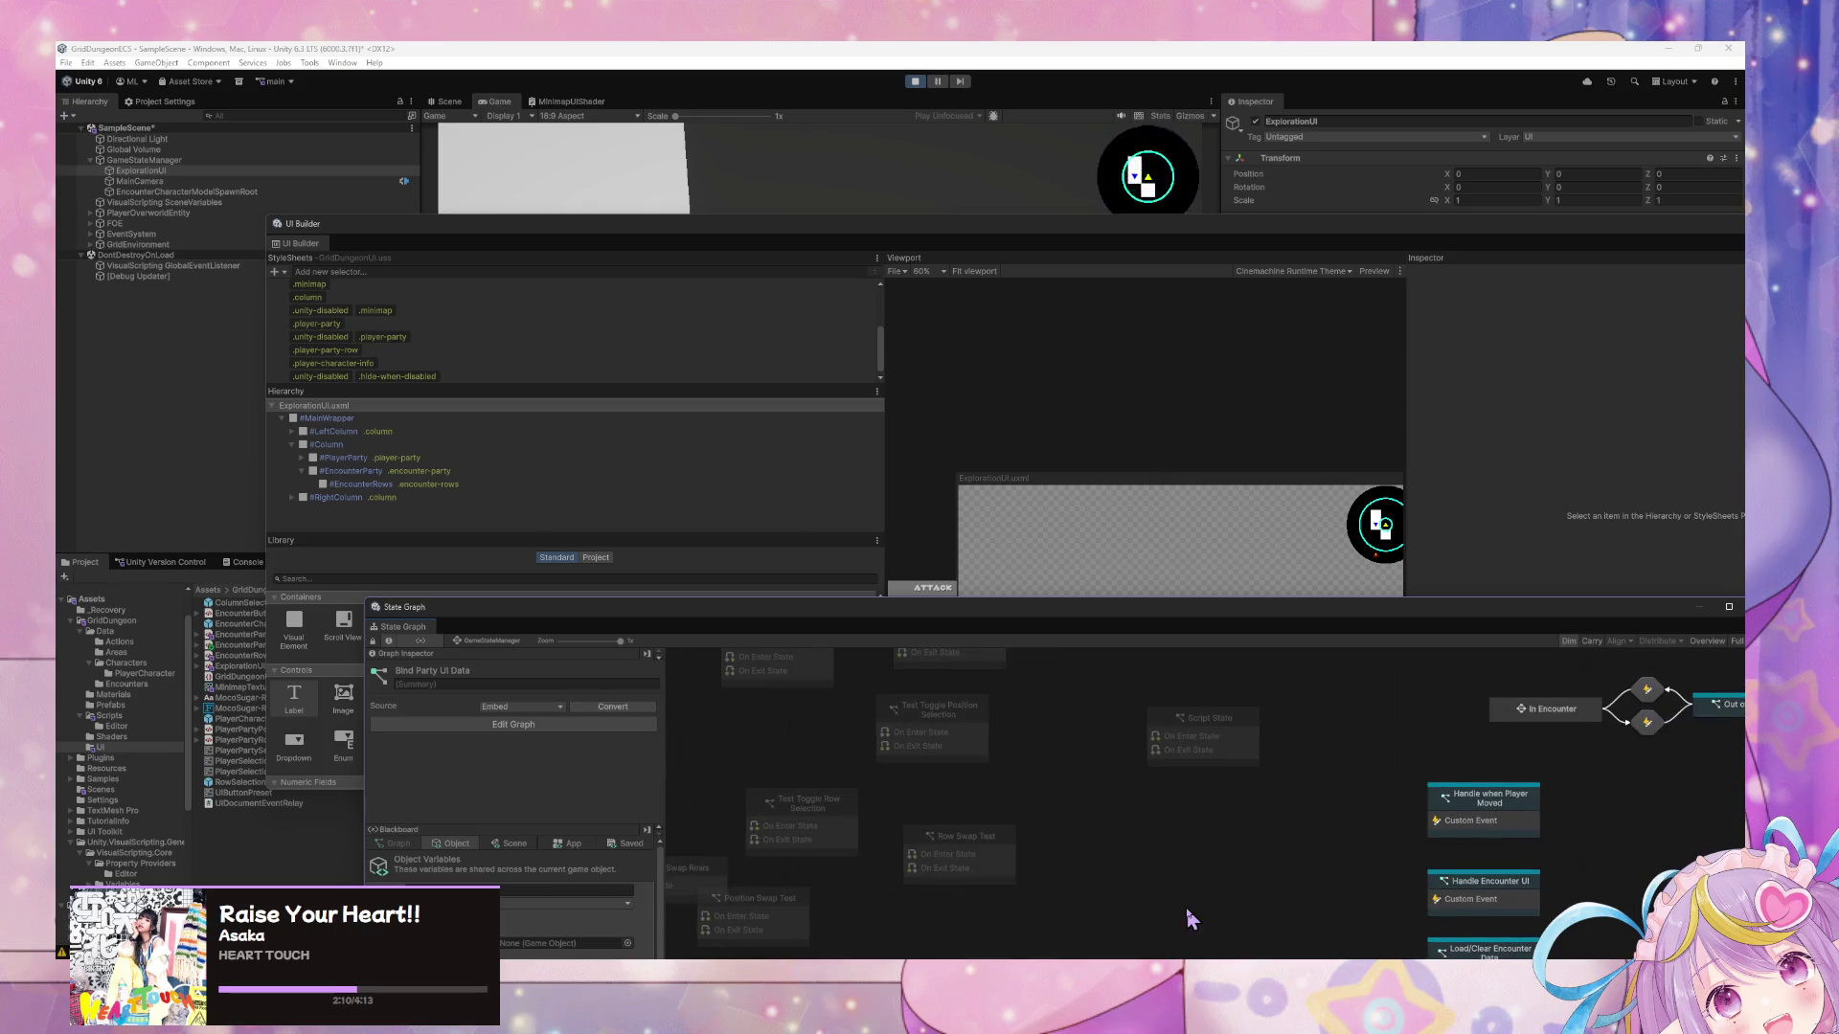
pyautogui.scroll(6, 1038, 833)
pyautogui.rightClick(996, 786)
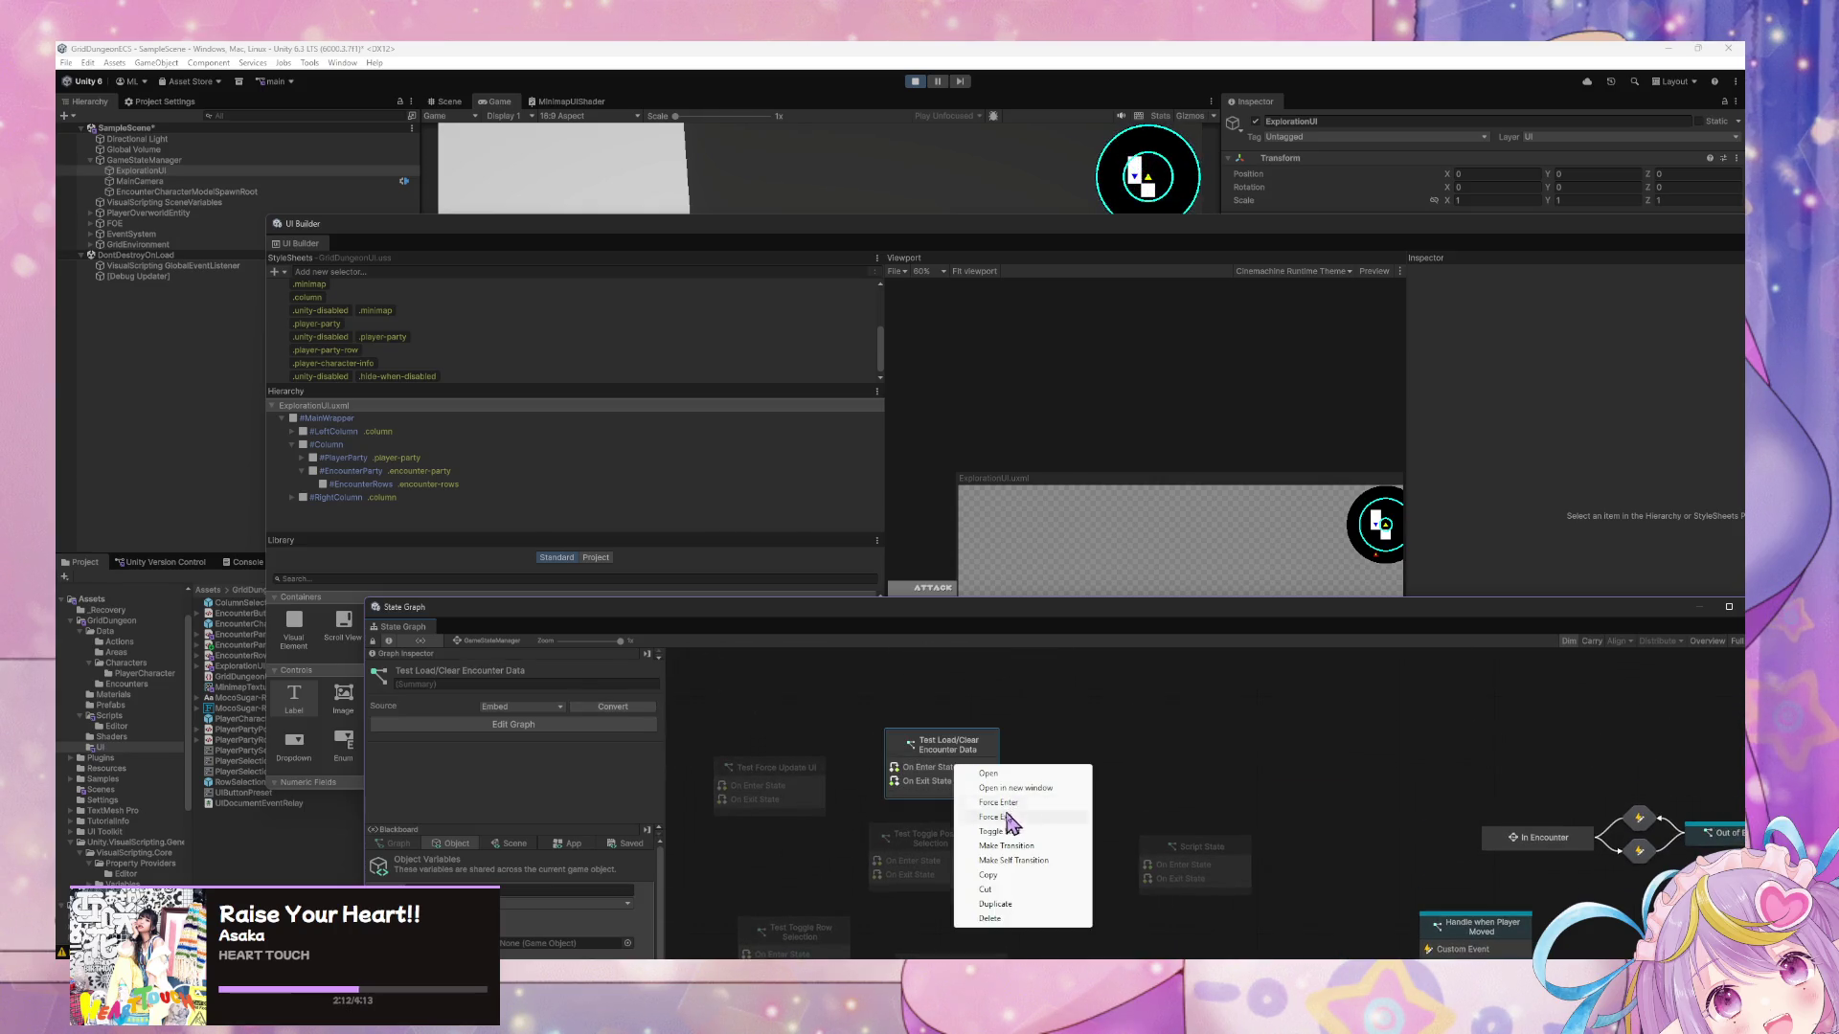
pyautogui.click(1015, 805)
pyautogui.moveTo(851, 222)
pyautogui.mouseDown()
pyautogui.moveTo(899, 599)
pyautogui.moveTo(874, 377)
pyautogui.moveTo(910, 563)
pyautogui.moveTo(952, 472)
pyautogui.moveTo(931, 366)
pyautogui.mouseUp()
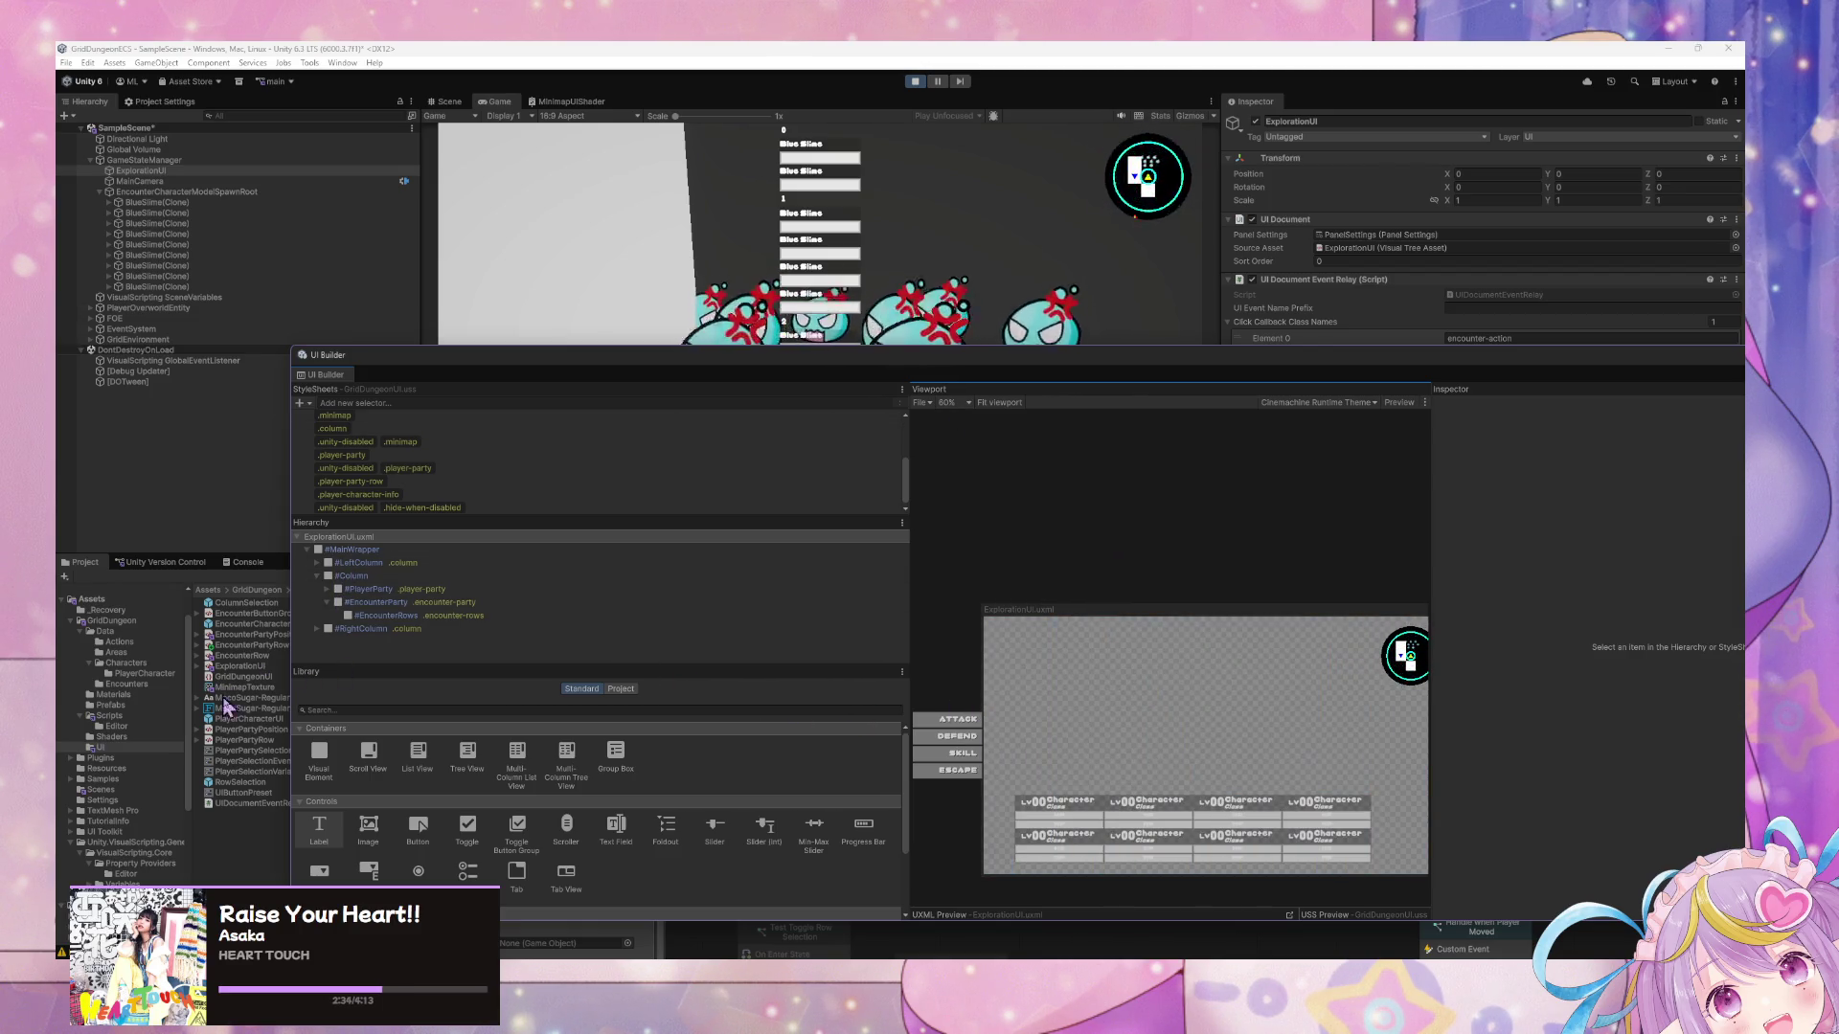
# Open EncounterPartyRow.uxml in UI Builder and select its root element.
pyautogui.doubleClick(265, 646)
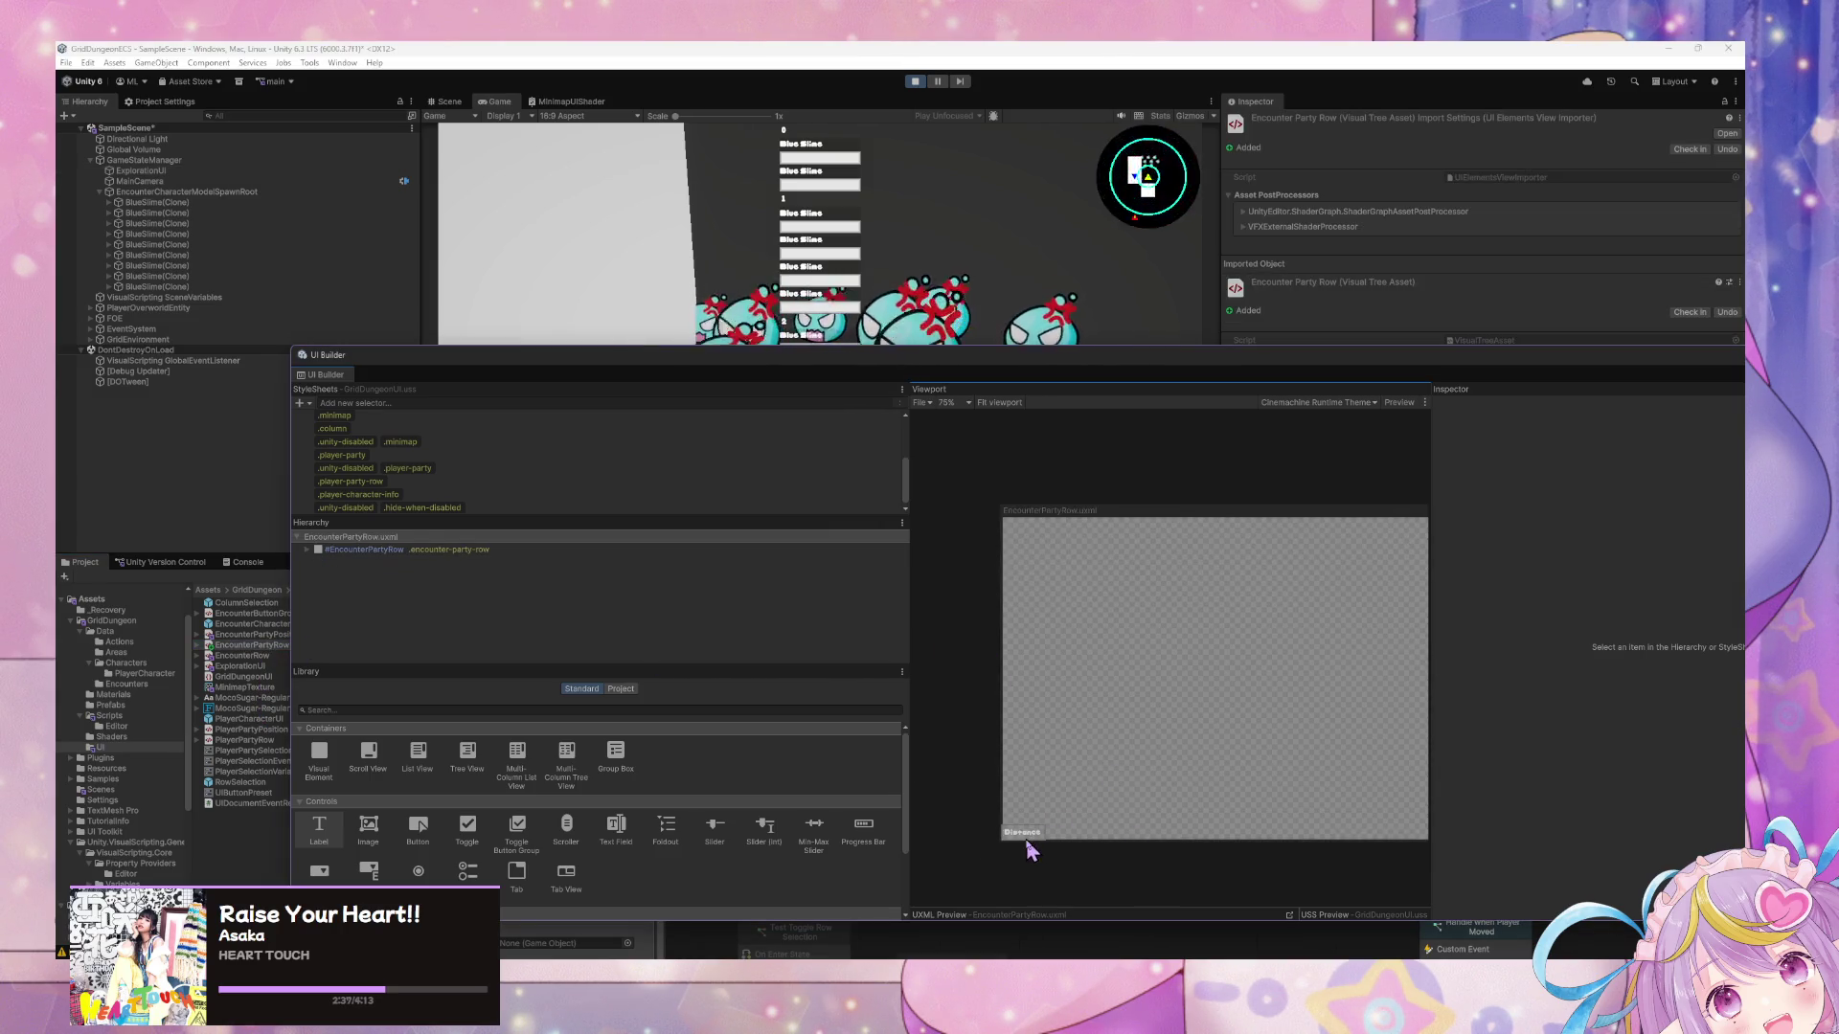
pyautogui.click(1053, 563)
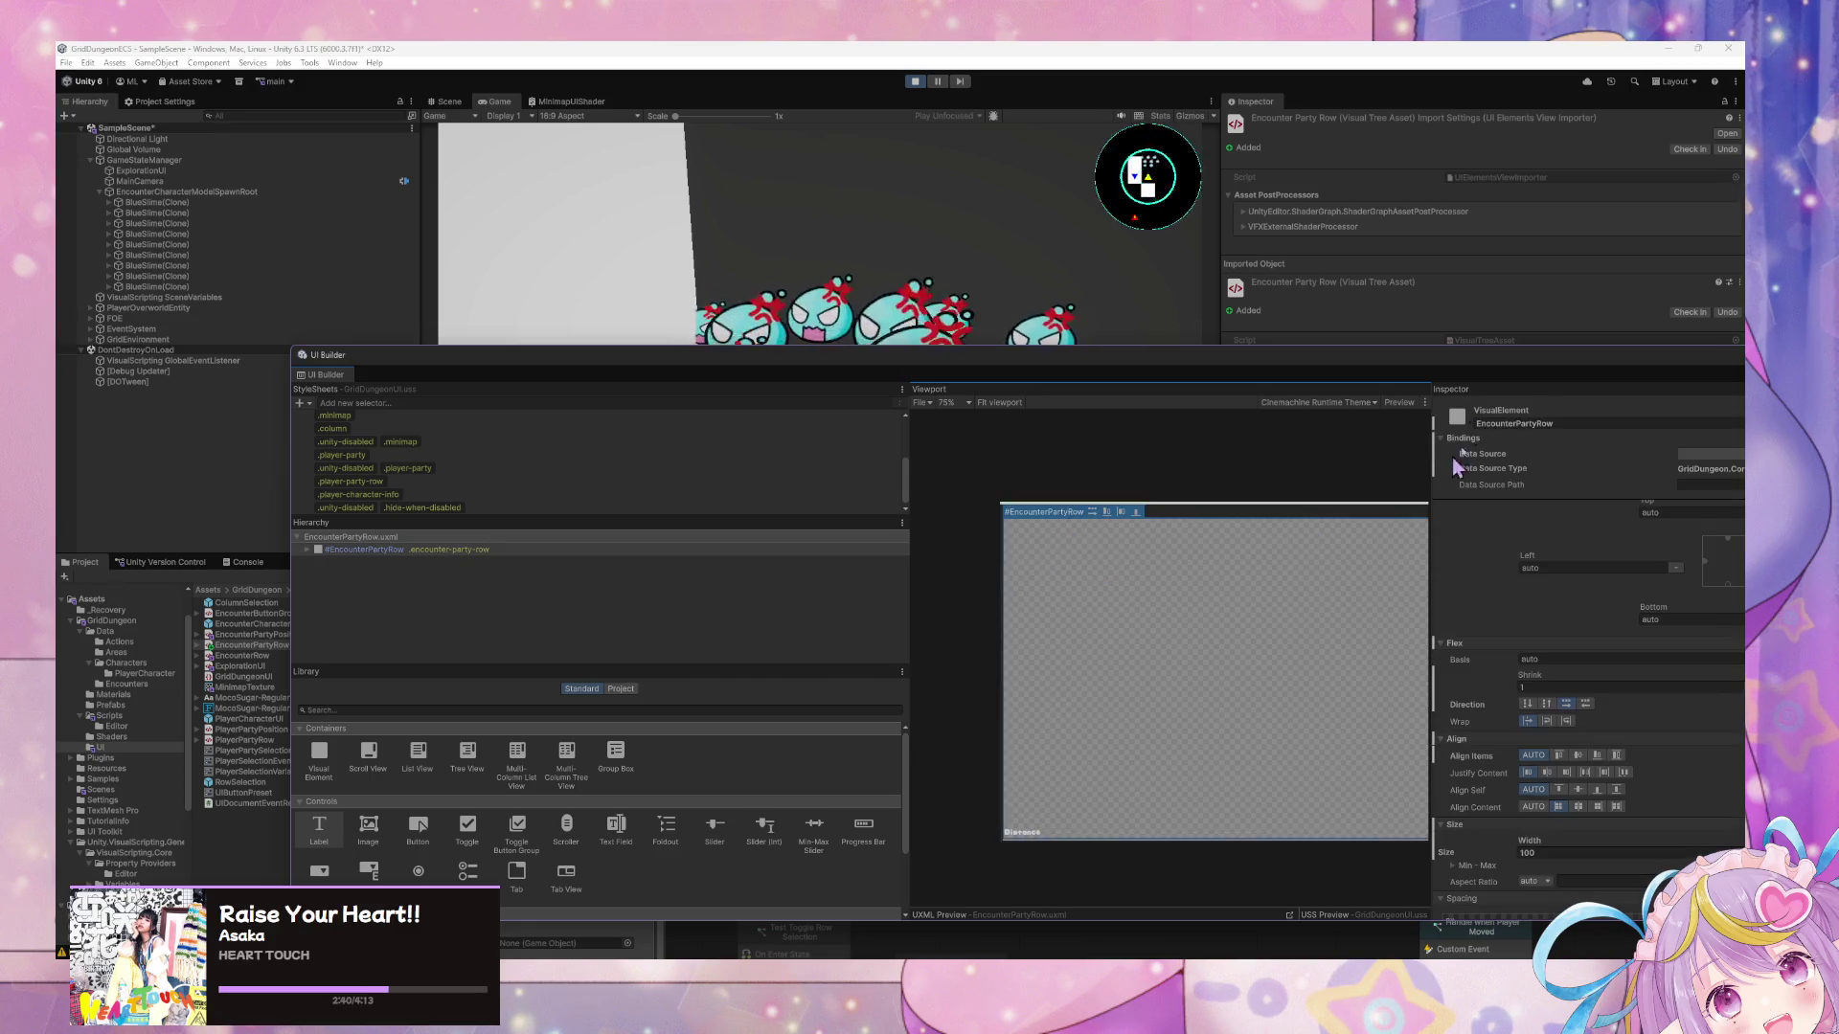
pyautogui.moveTo(1243, 373)
pyautogui.mouseDown()
pyautogui.moveTo(959, 362)
pyautogui.moveTo(955, 493)
pyautogui.moveTo(1048, 326)
pyautogui.mouseUp()
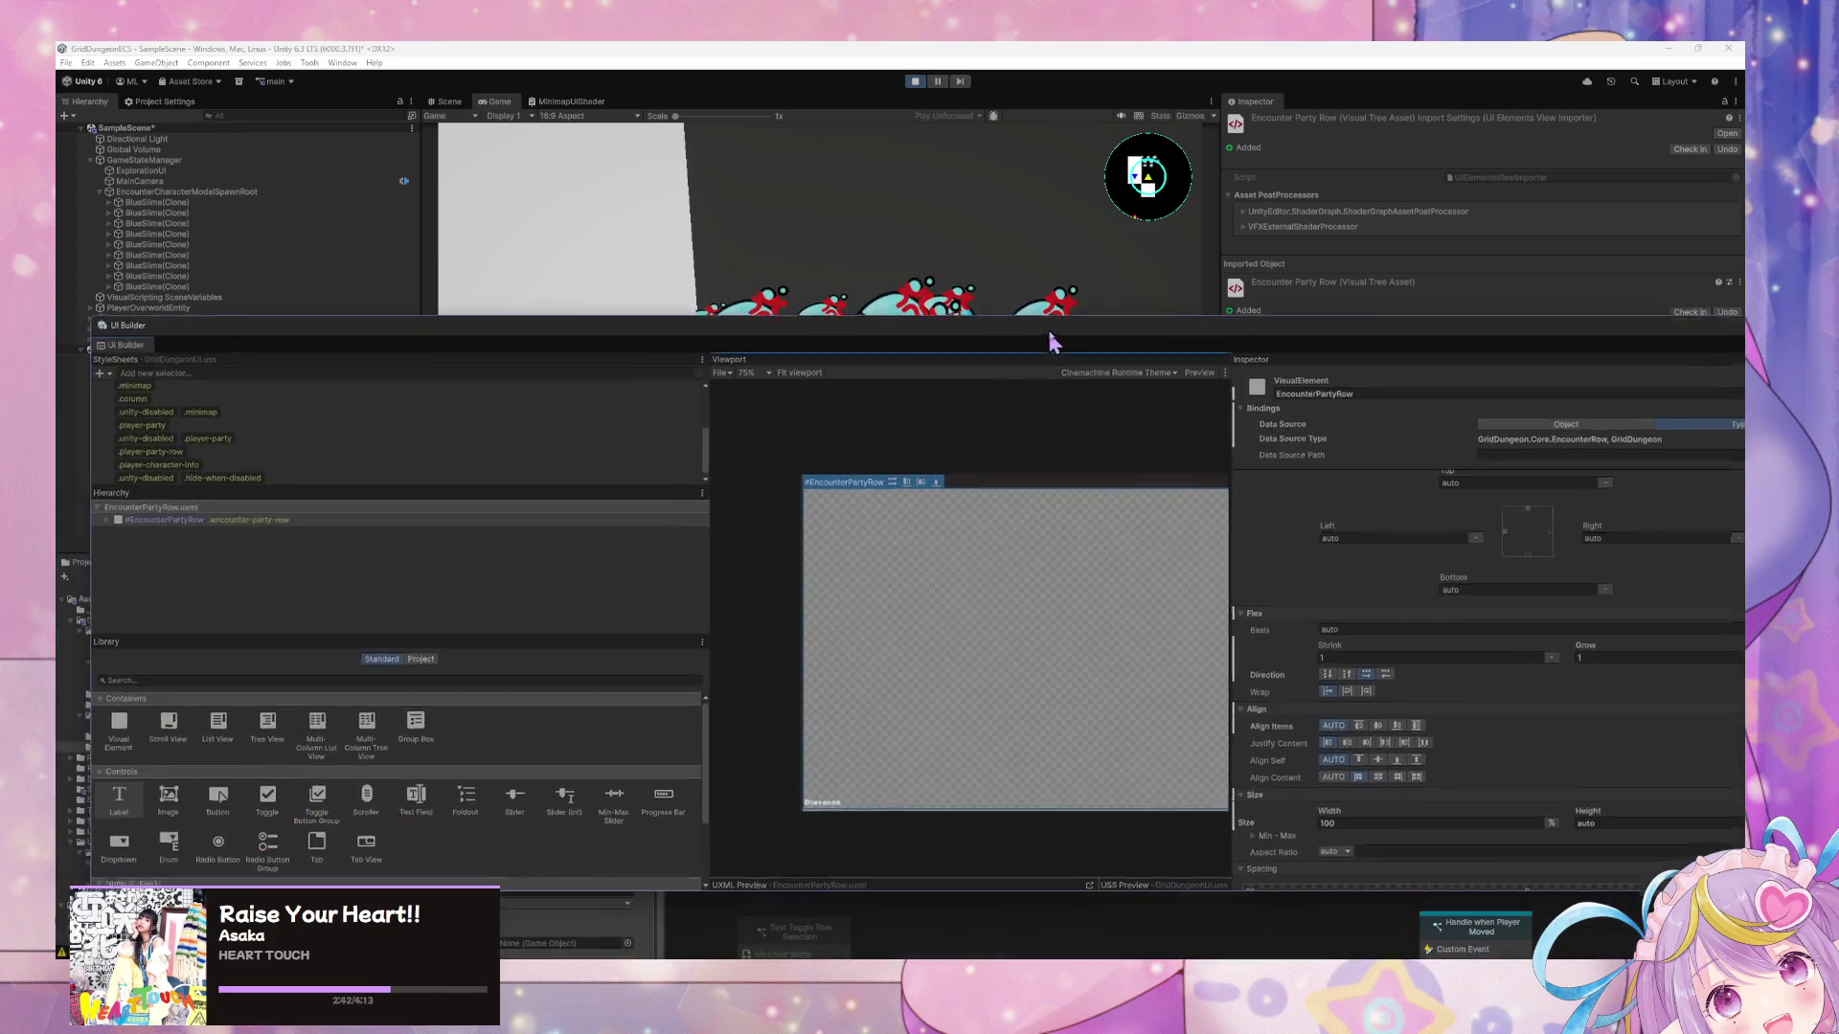
# Force-exit, then force-enter Test Load/Clear Encounter Data to respawn BlueSlime rows in the Game view.
pyautogui.click(1216, 919)
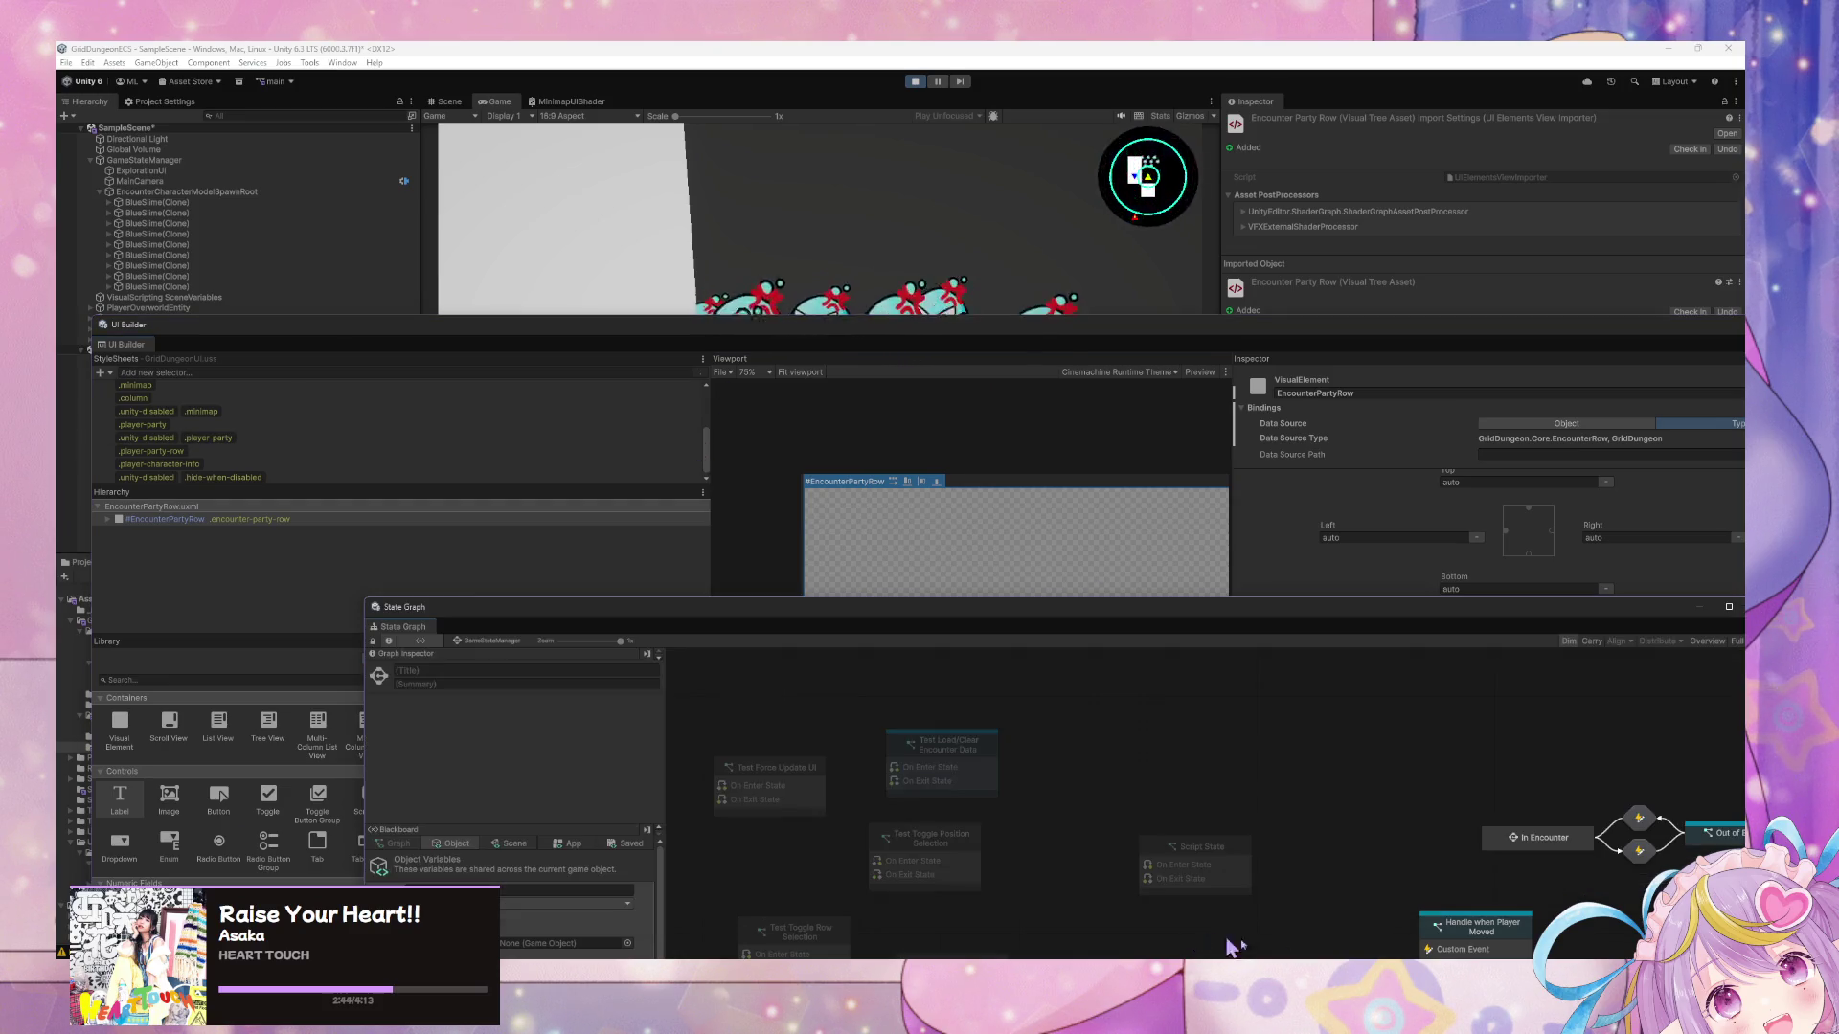
pyautogui.rightClick(978, 774)
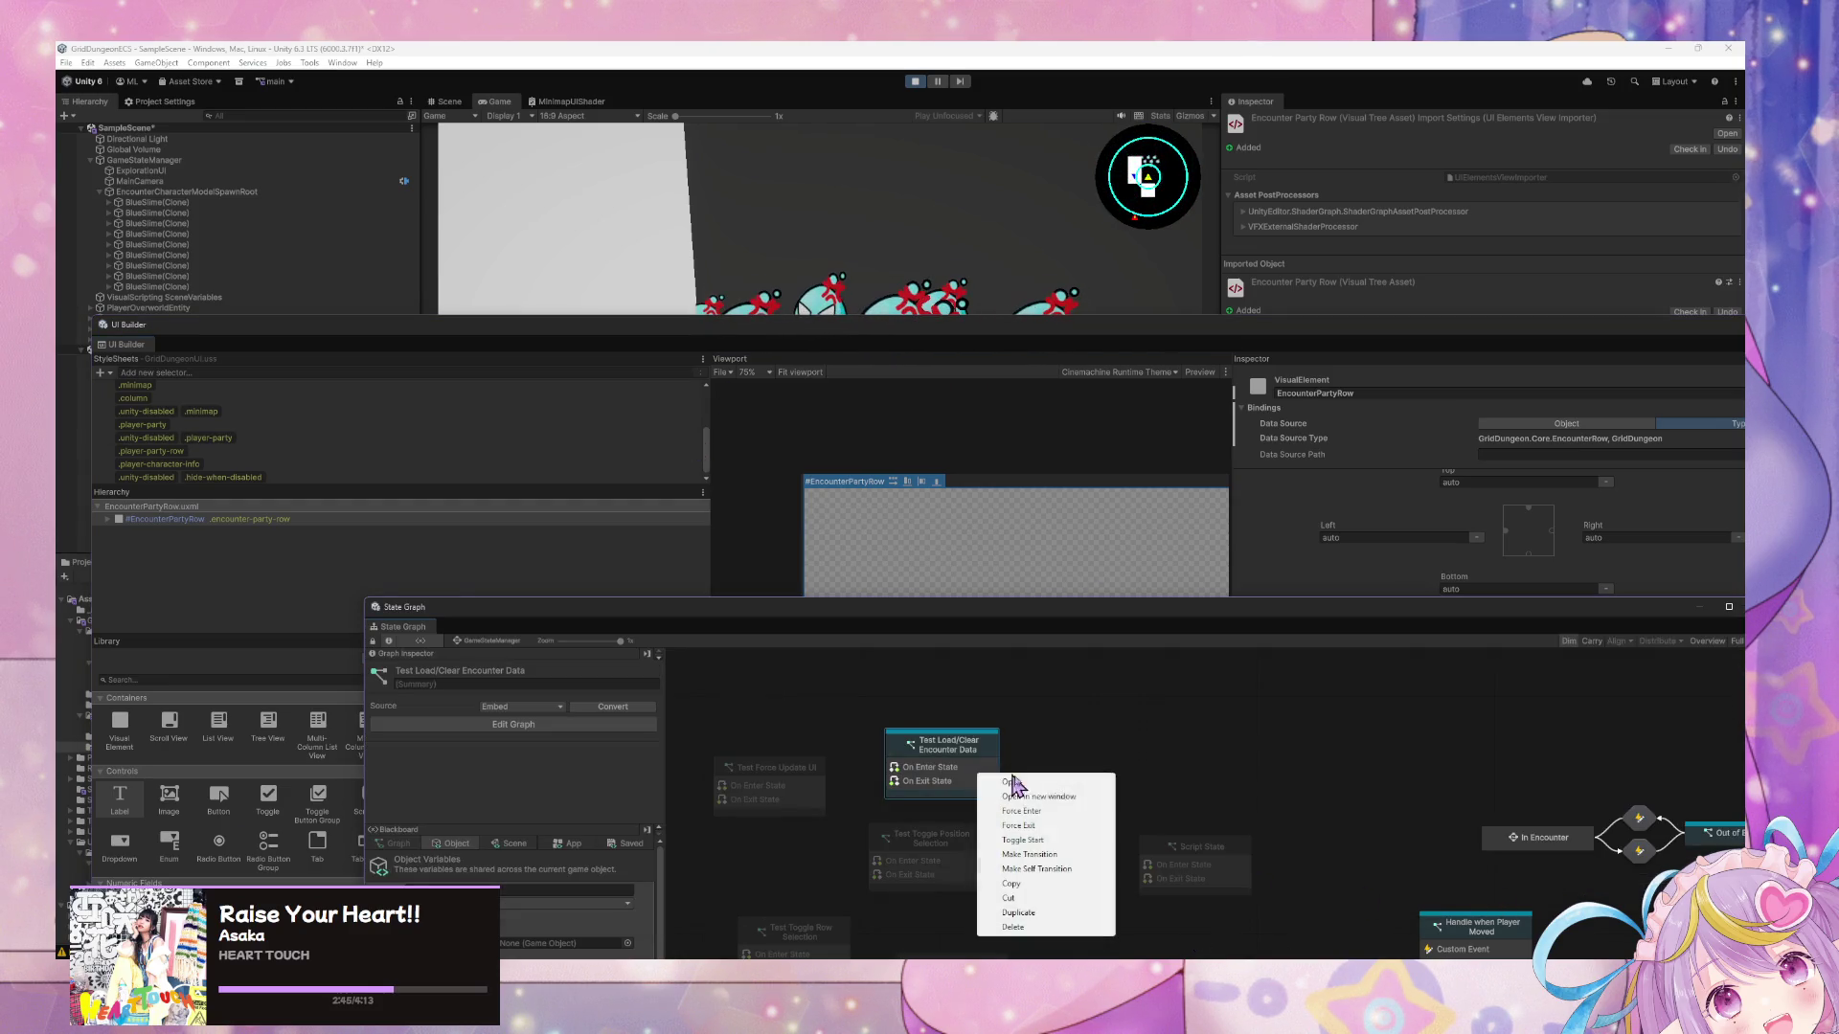
pyautogui.click(1060, 826)
pyautogui.rightClick(967, 775)
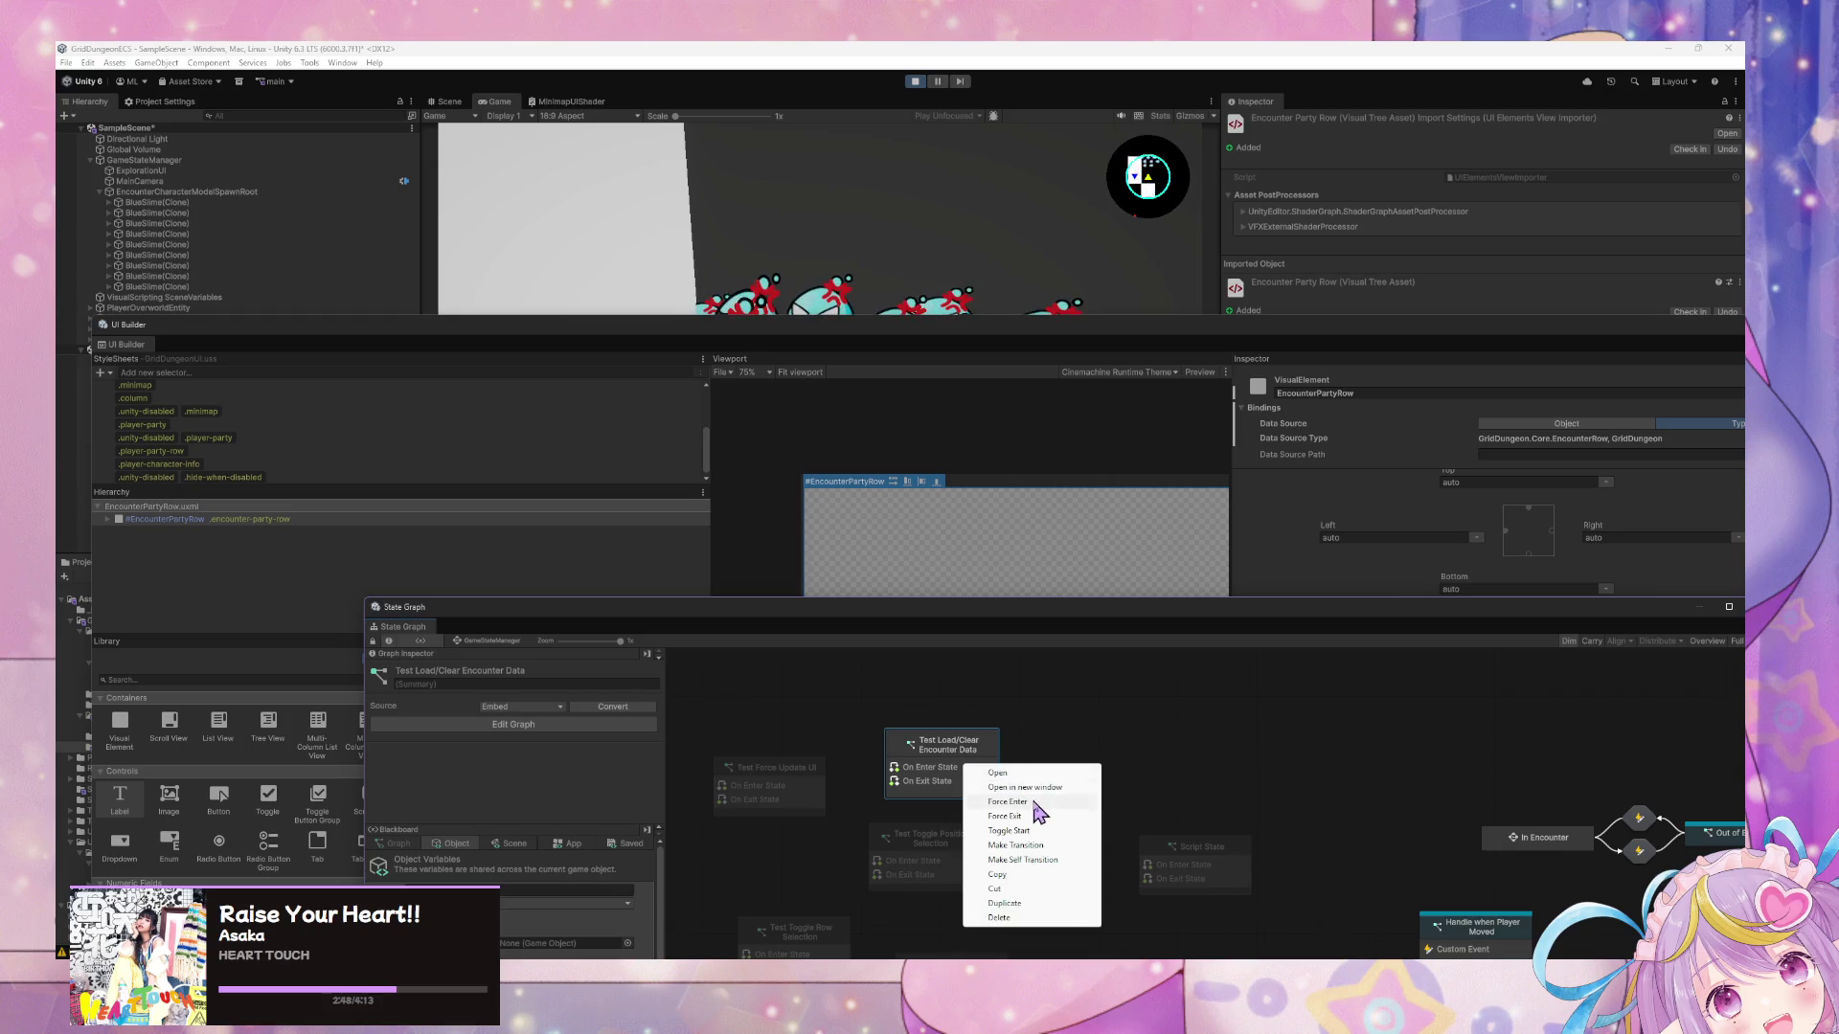
pyautogui.click(1042, 807)
pyautogui.click(955, 560)
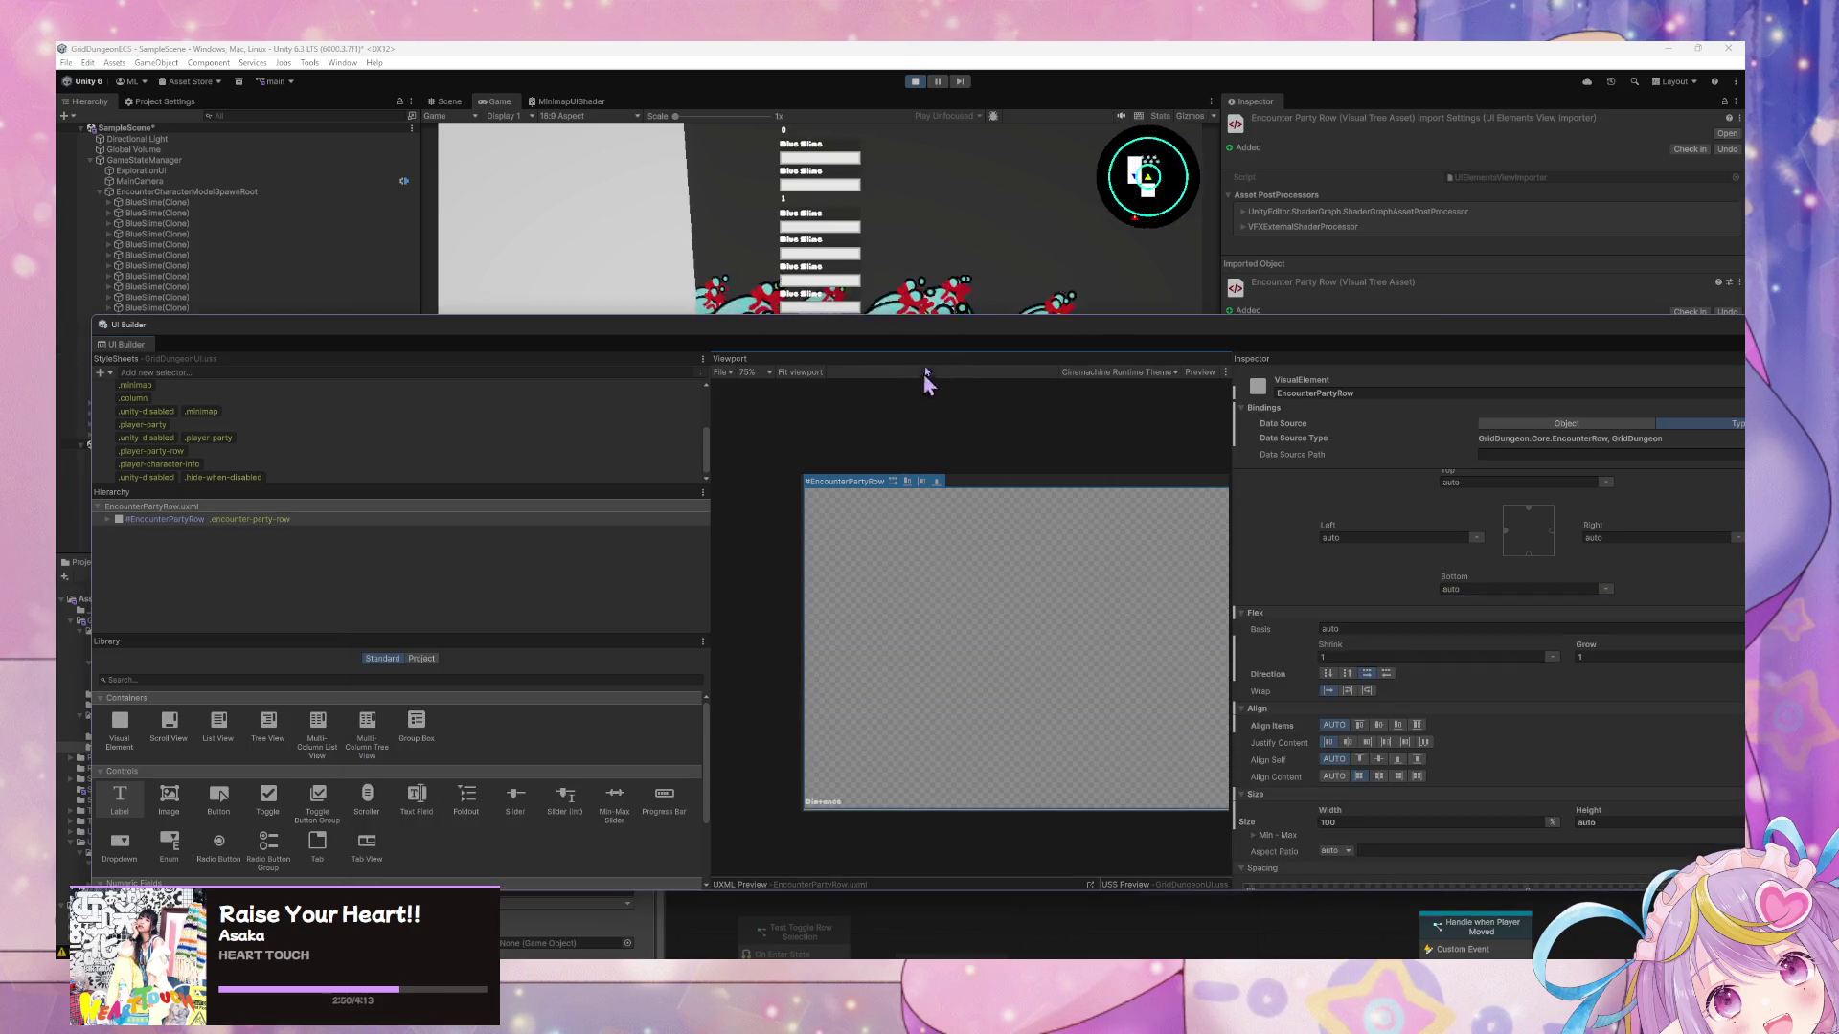
pyautogui.moveTo(936, 337)
pyautogui.mouseDown()
pyautogui.moveTo(870, 428)
pyautogui.moveTo(871, 489)
pyautogui.mouseUp()
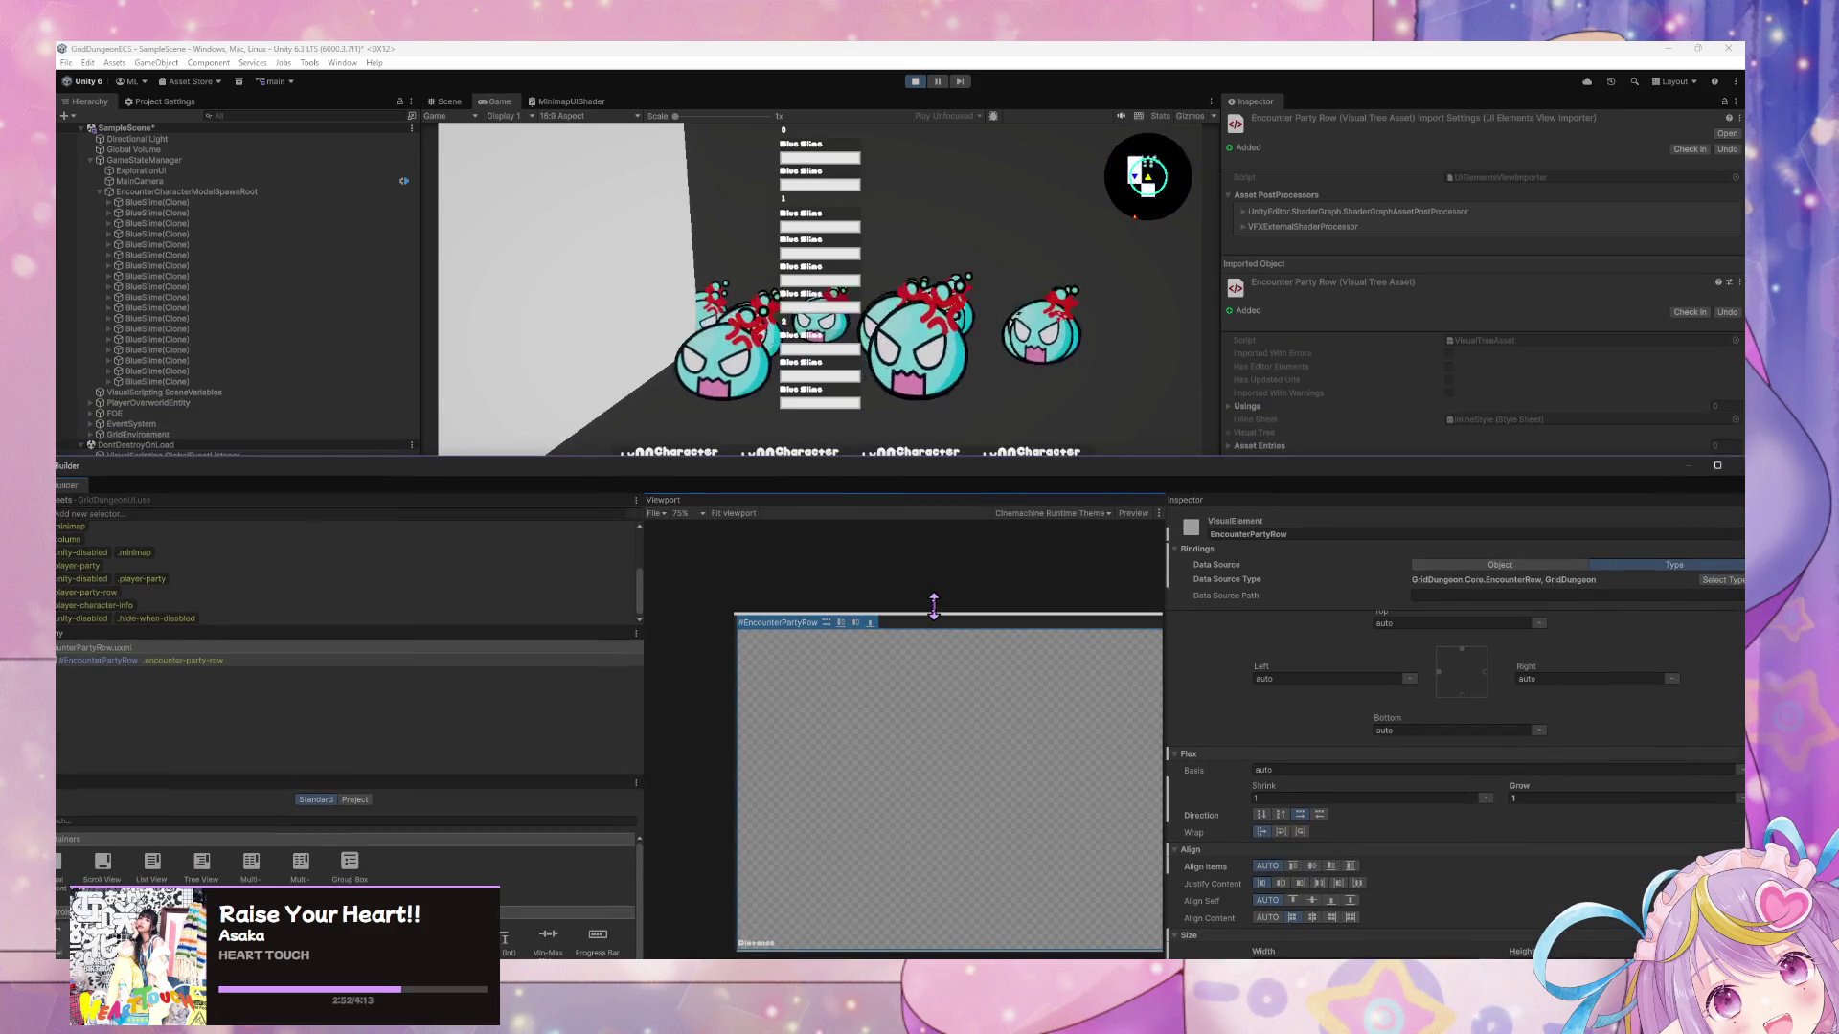